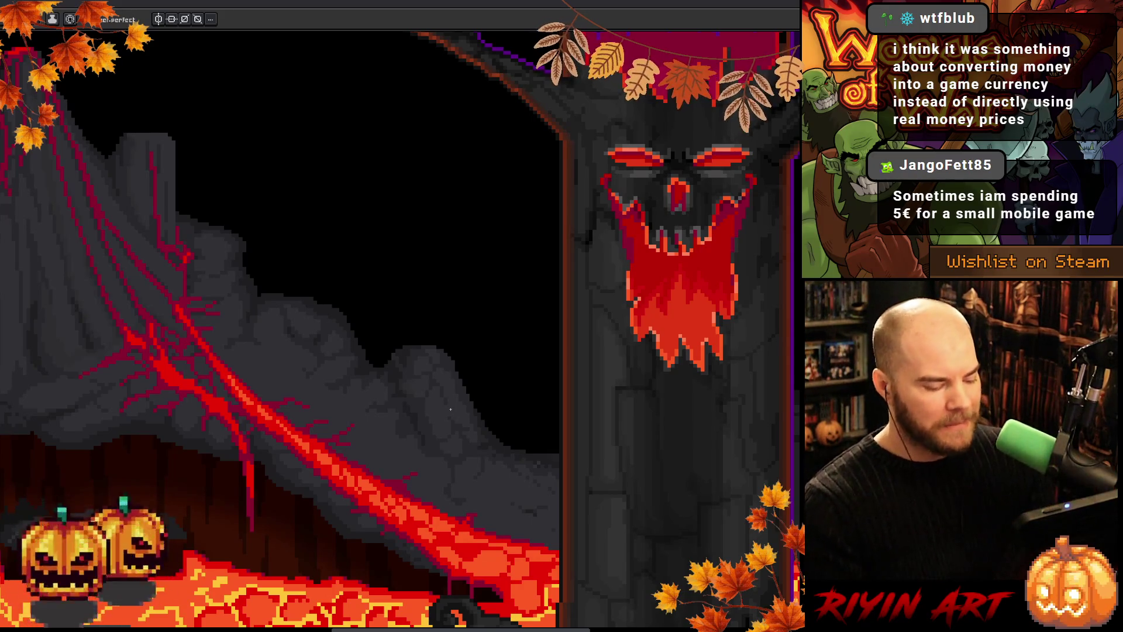
- Sample the grey rock colour from the volcano and touch up its slope with the pencil
{"action": "key", "text": "v"}
{"action": "key", "text": "b"}
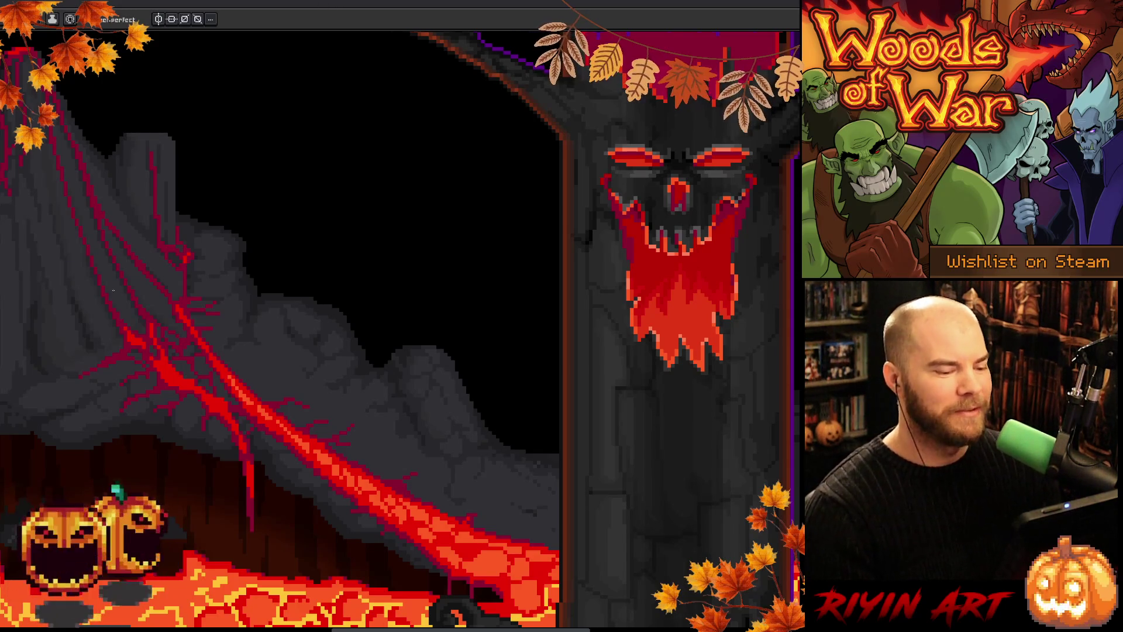
{"action": "key", "text": "alt"}
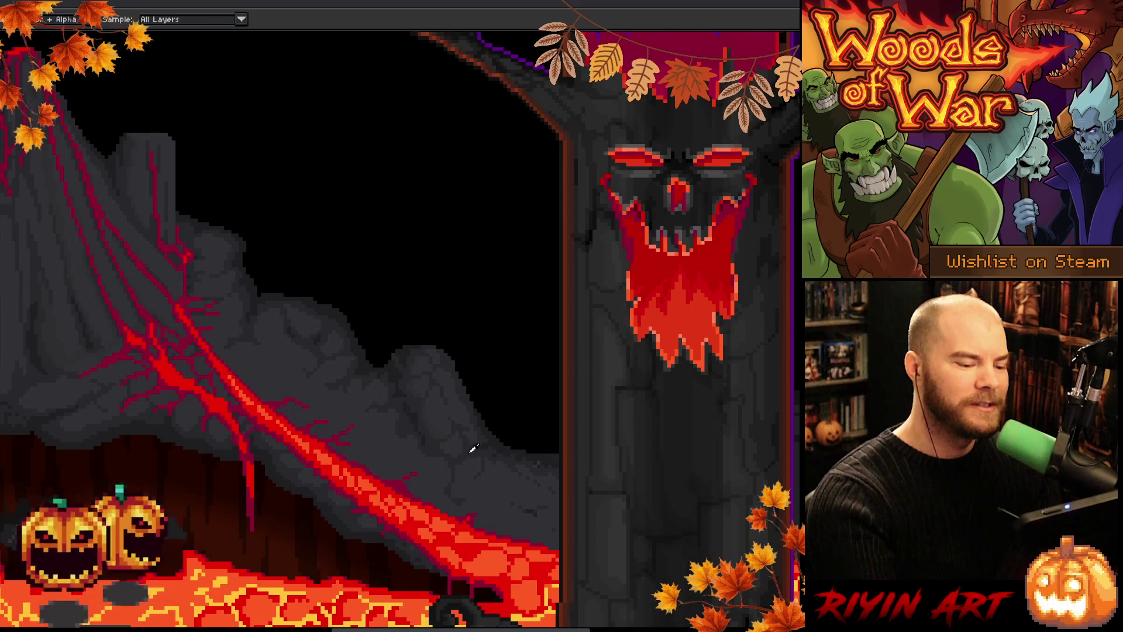
{"action": "left_click", "coordinate": [408, 421], "text": "alt"}
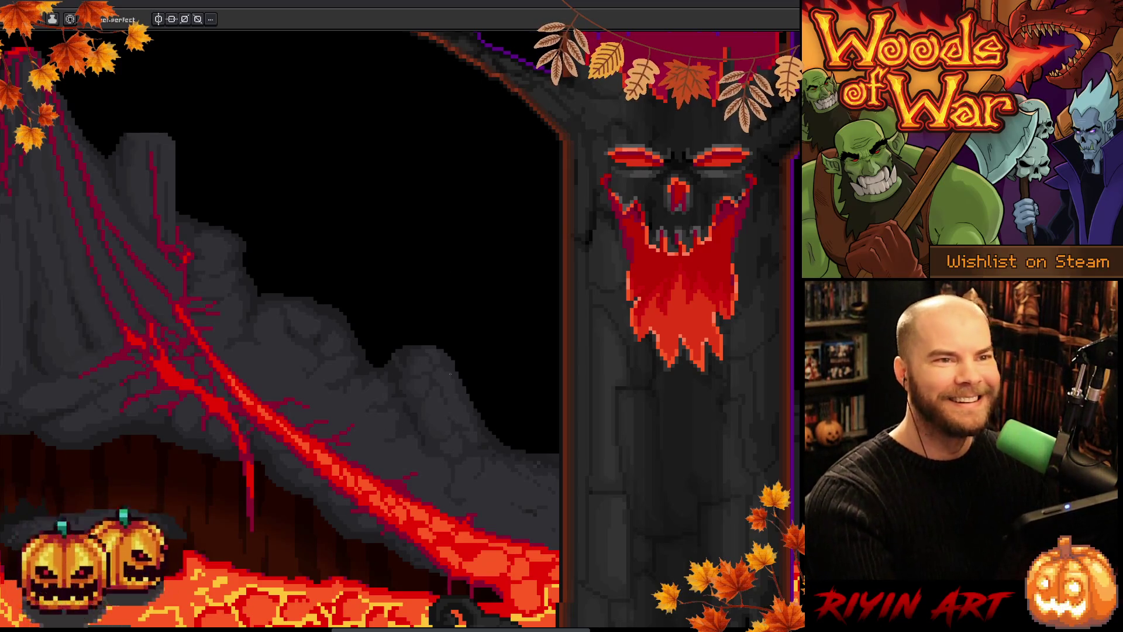
{"action": "scroll", "coordinate": [439, 389], "scroll_direction": "down", "scroll_amount": 1}
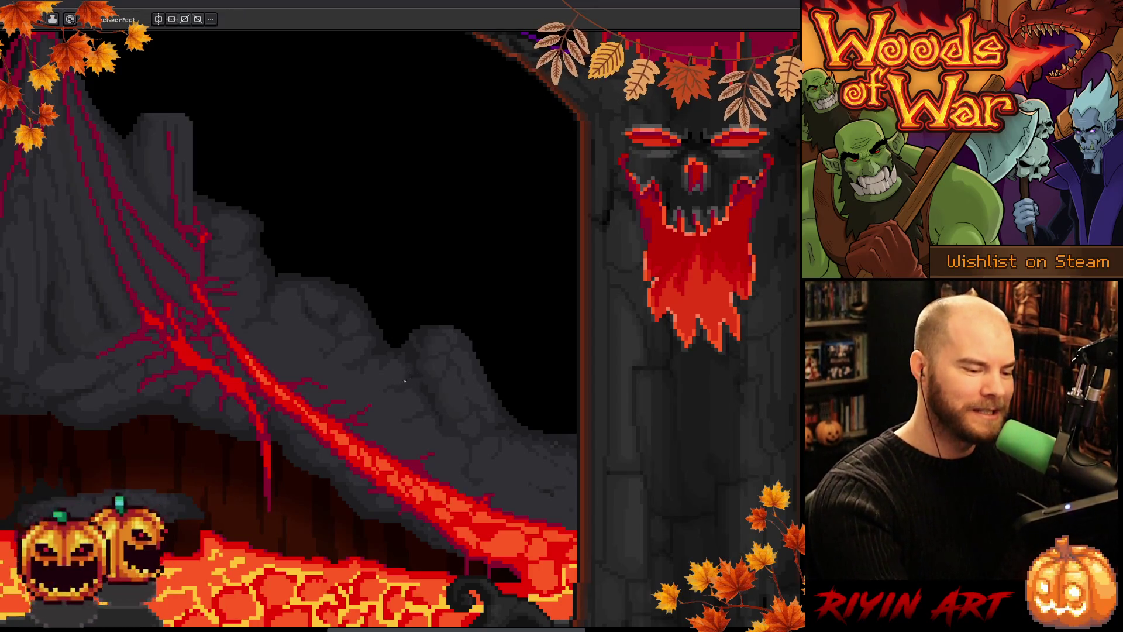
{"action": "right_click", "coordinate": [416, 369]}
{"action": "key", "text": "Escape"}
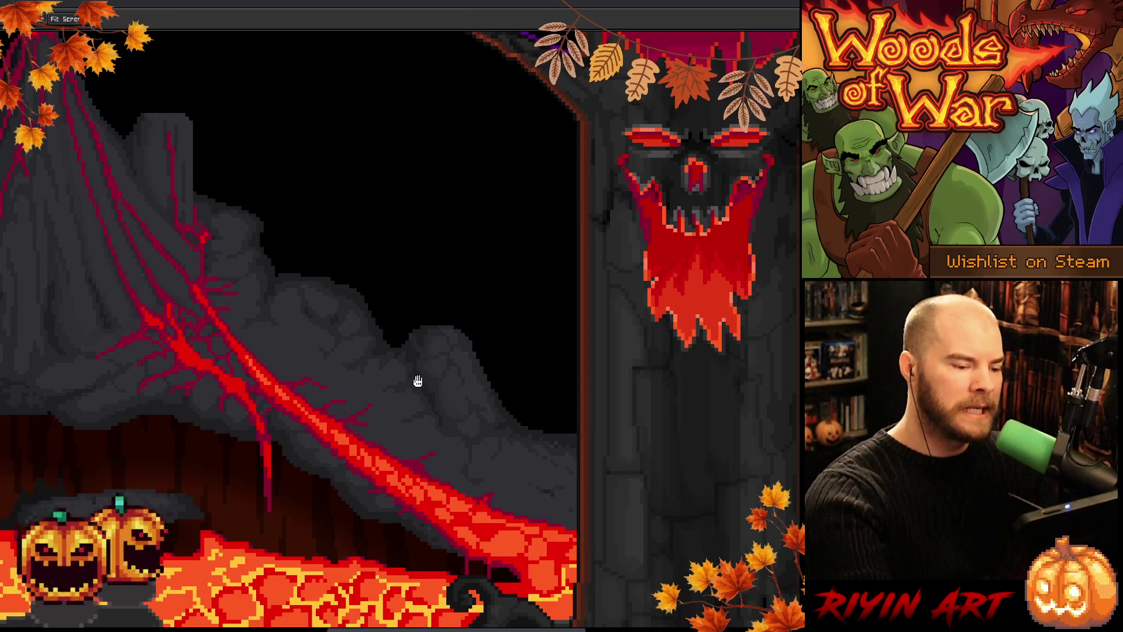
- Bring the volcano's summit into view, paint there, and save the artwork
{"action": "left_click_drag", "start_coordinate": [414, 377], "coordinate": [475, 391]}
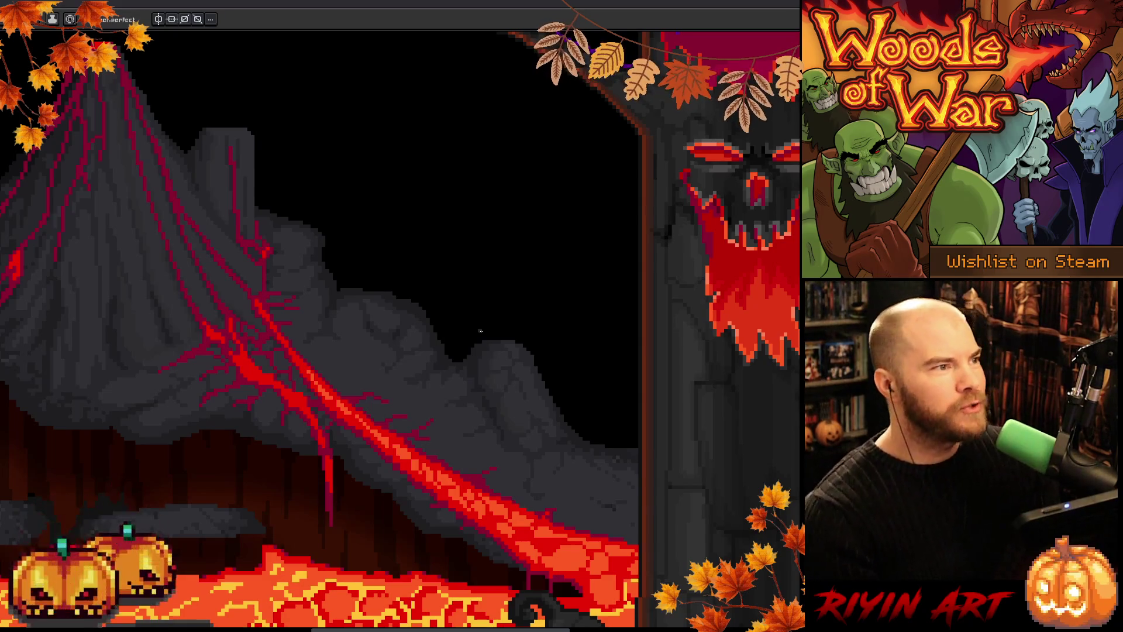
{"action": "right_click", "coordinate": [480, 331]}
{"action": "key", "text": "Escape"}
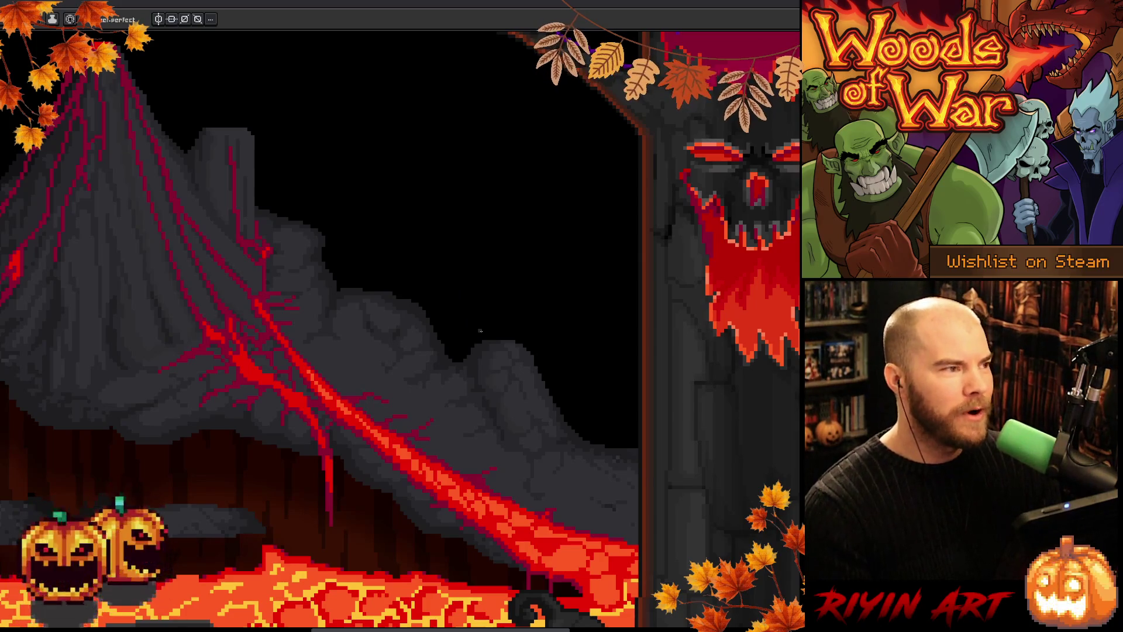
{"action": "key", "text": "i"}
{"action": "key", "text": "b"}
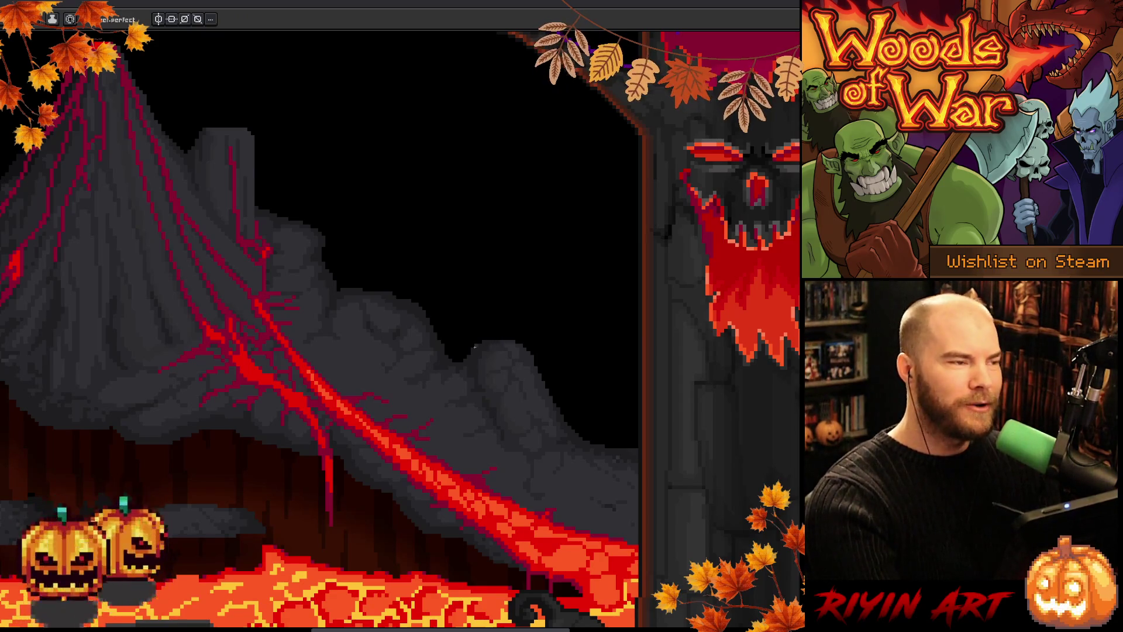
{"action": "key", "text": "ctrl+s"}
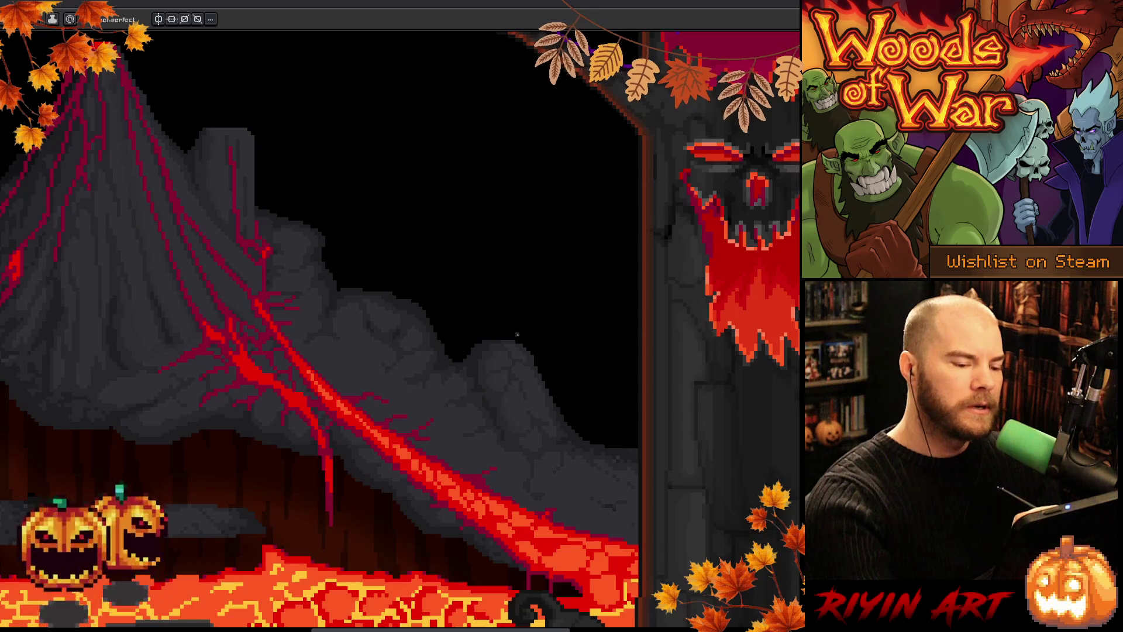
- Nudge the layer content, then continue painting veins while reframing the view around the volcano
{"action": "key", "text": "v"}
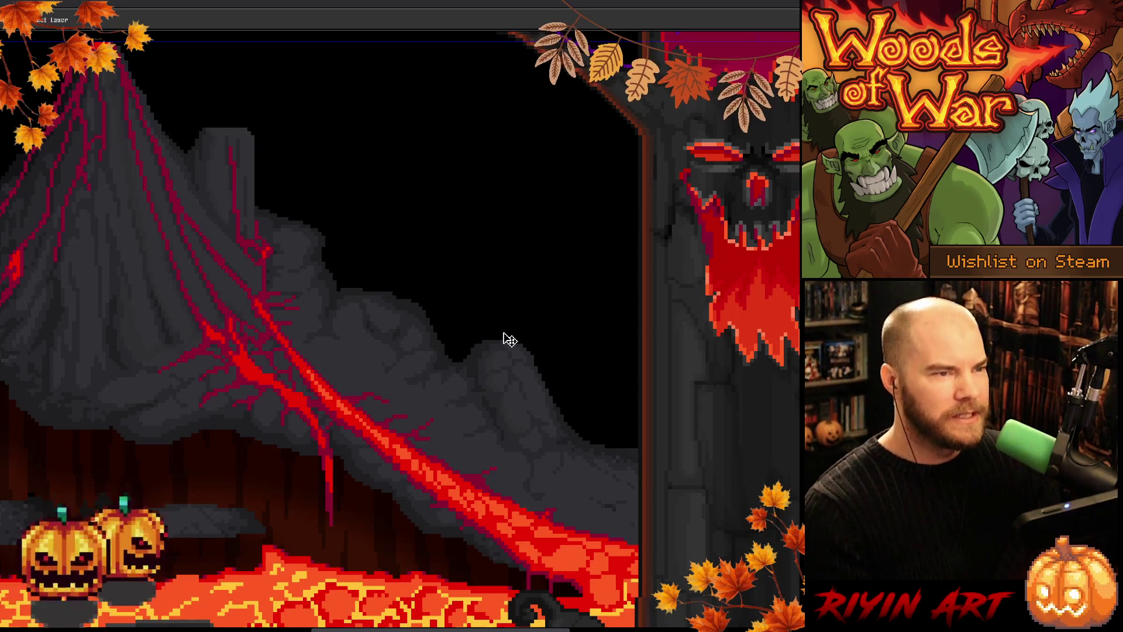
{"action": "left_click", "coordinate": [510, 340]}
{"action": "key", "text": "b"}
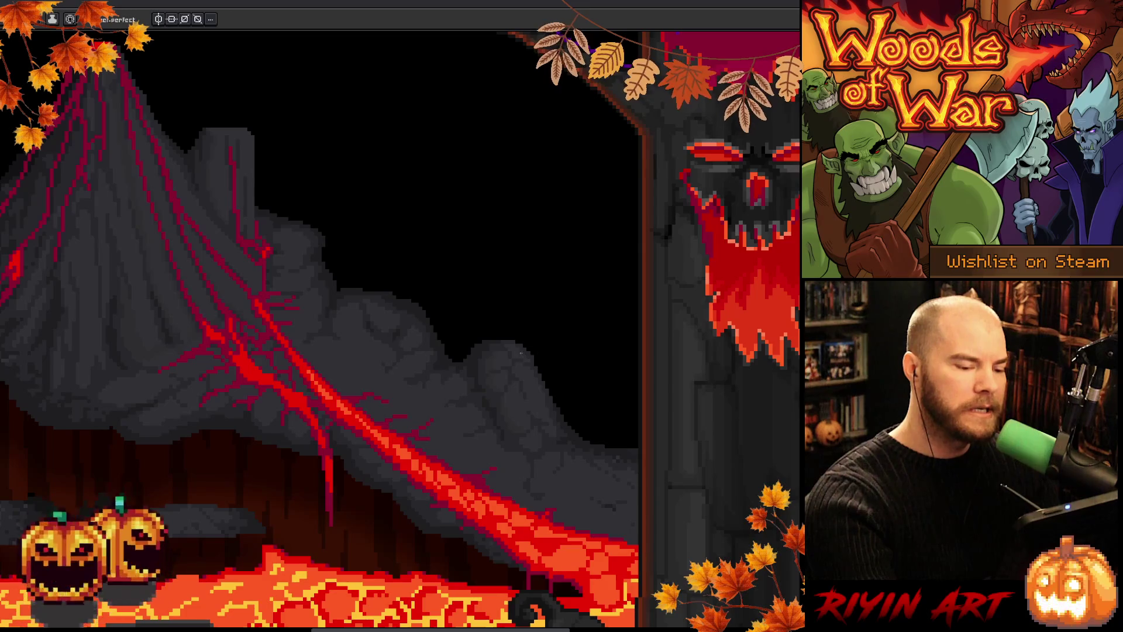
{"action": "right_click", "coordinate": [499, 314]}
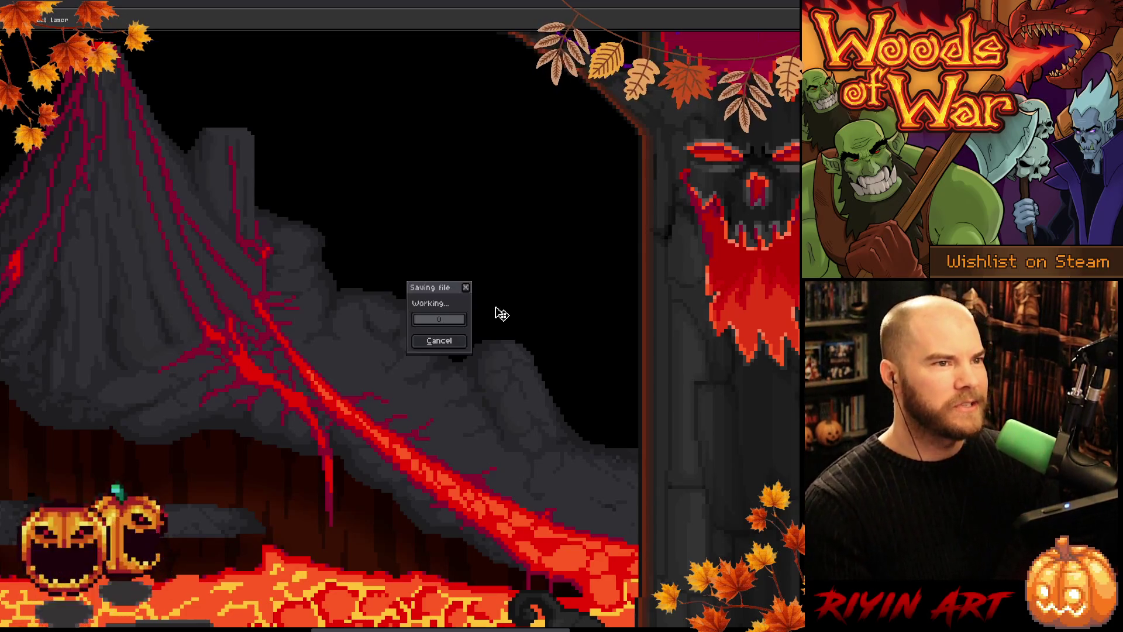
{"action": "key", "text": "Escape"}
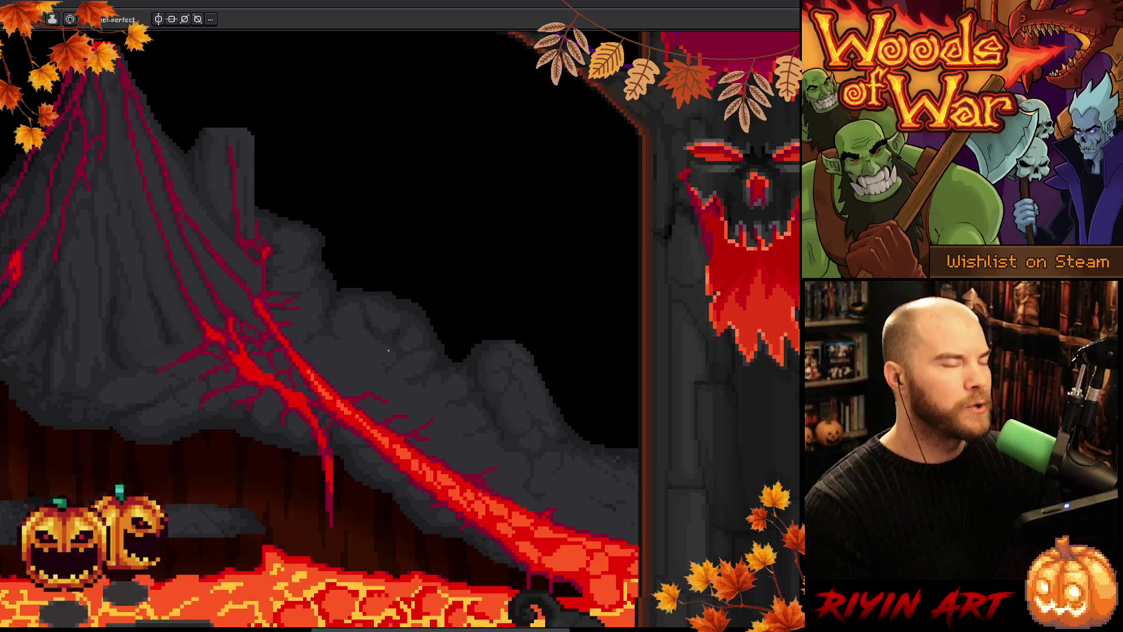
{"action": "scroll", "coordinate": [451, 349], "scroll_direction": "down", "scroll_amount": 2}
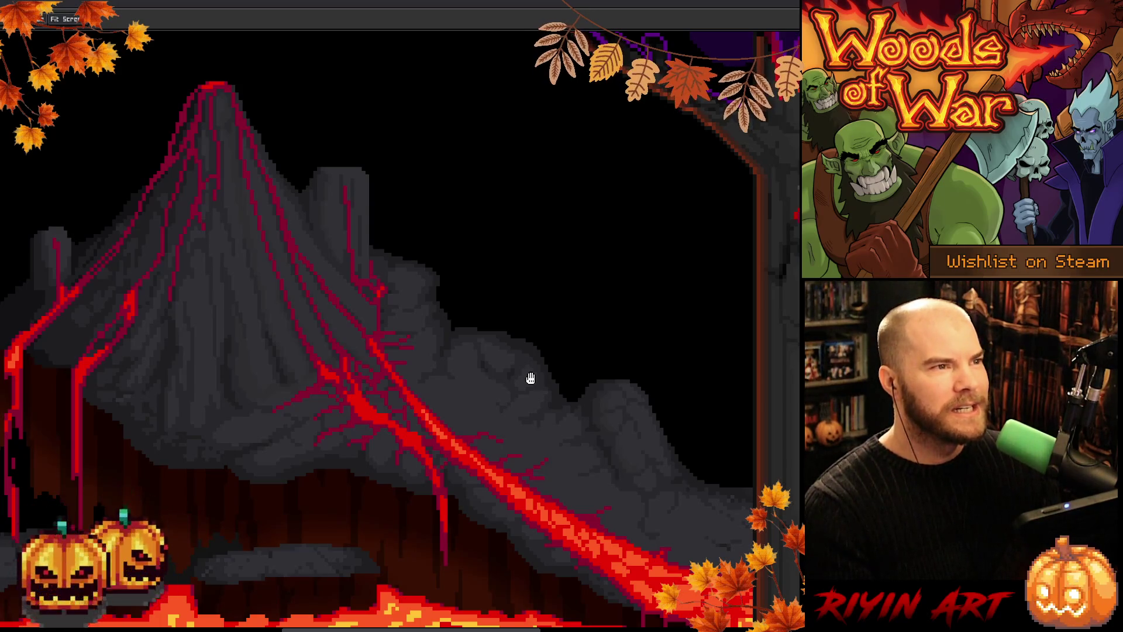
{"action": "left_click_drag", "start_coordinate": [582, 363], "coordinate": [547, 382]}
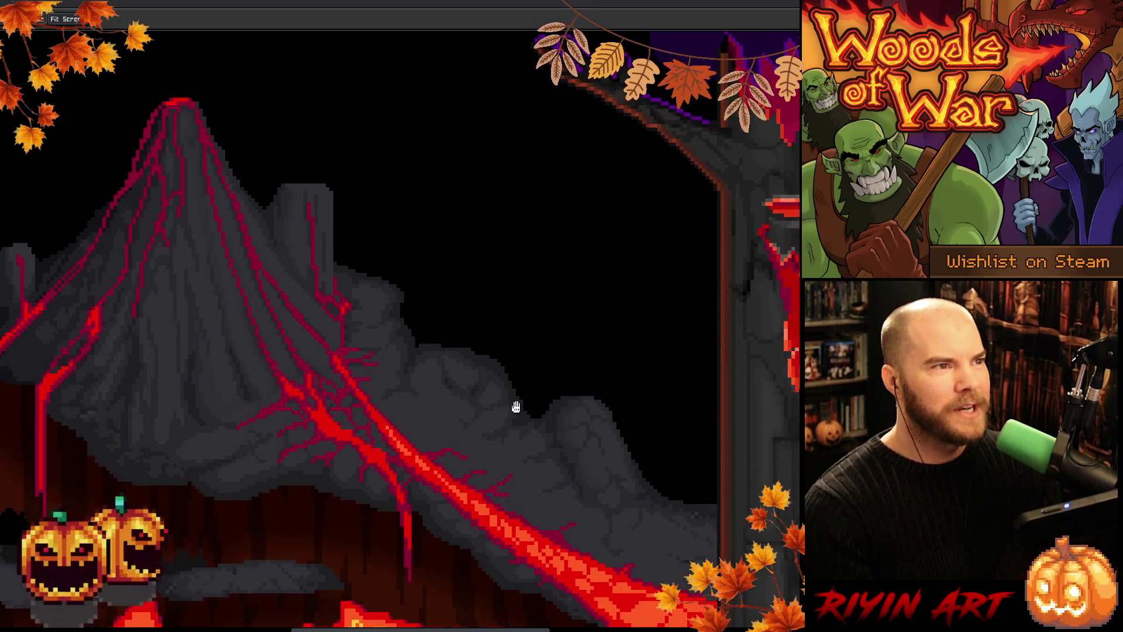
{"action": "left_click_drag", "start_coordinate": [420, 432], "coordinate": [451, 434]}
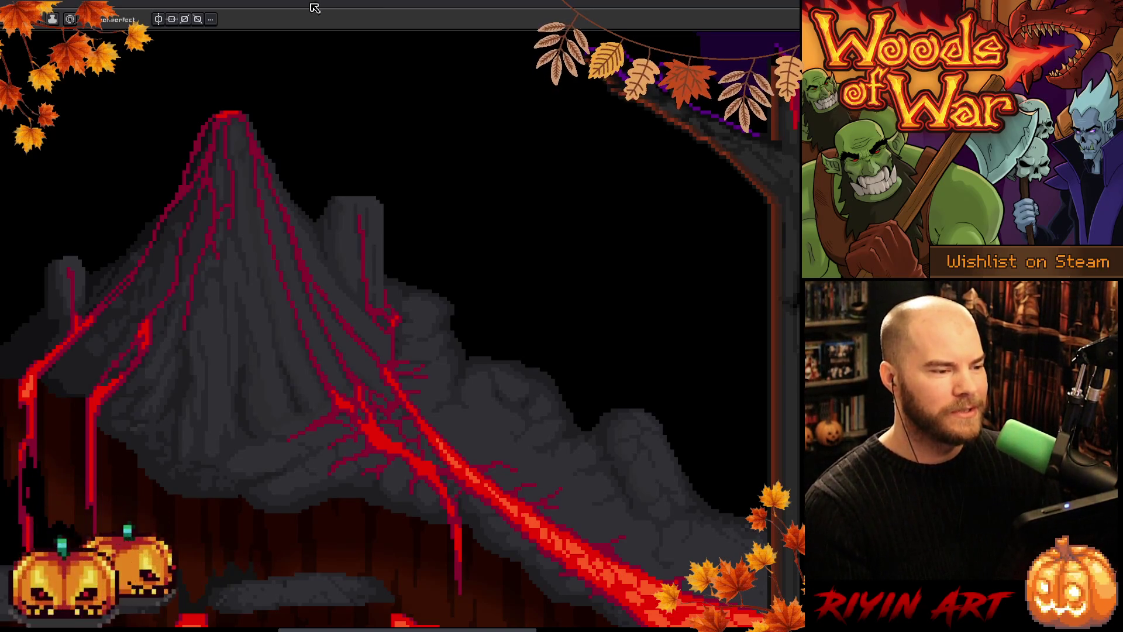
{"action": "mouse_move", "coordinate": [285, 315]}
{"action": "left_mouse_down"}
{"action": "mouse_move", "coordinate": [348, 326]}
{"action": "mouse_move", "coordinate": [393, 358]}
{"action": "left_mouse_up"}
{"action": "scroll", "coordinate": [492, 394], "scroll_direction": "up", "scroll_amount": 2}
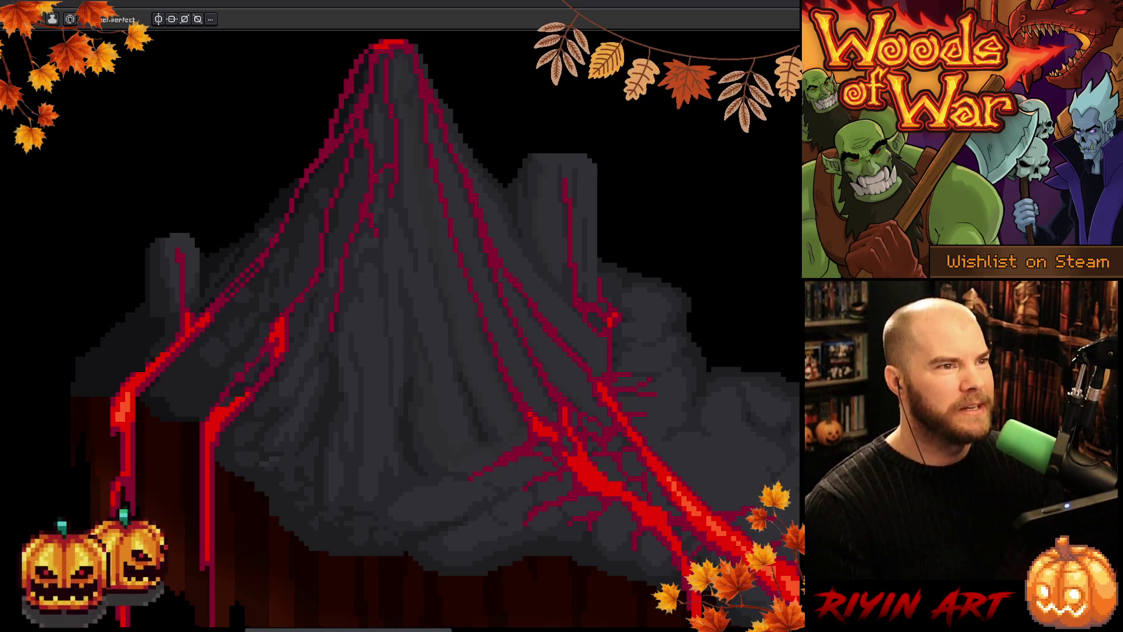
{"action": "scroll", "coordinate": [515, 421], "scroll_direction": "down", "scroll_amount": 4}
{"action": "mouse_move", "coordinate": [603, 421]}
{"action": "left_mouse_down"}
{"action": "mouse_move", "coordinate": [515, 421]}
{"action": "mouse_move", "coordinate": [664, 495]}
{"action": "left_mouse_up"}
{"action": "scroll", "coordinate": [515, 421], "scroll_direction": "up", "scroll_amount": 2}
{"action": "scroll", "coordinate": [534, 454], "scroll_direction": "up", "scroll_amount": 3}
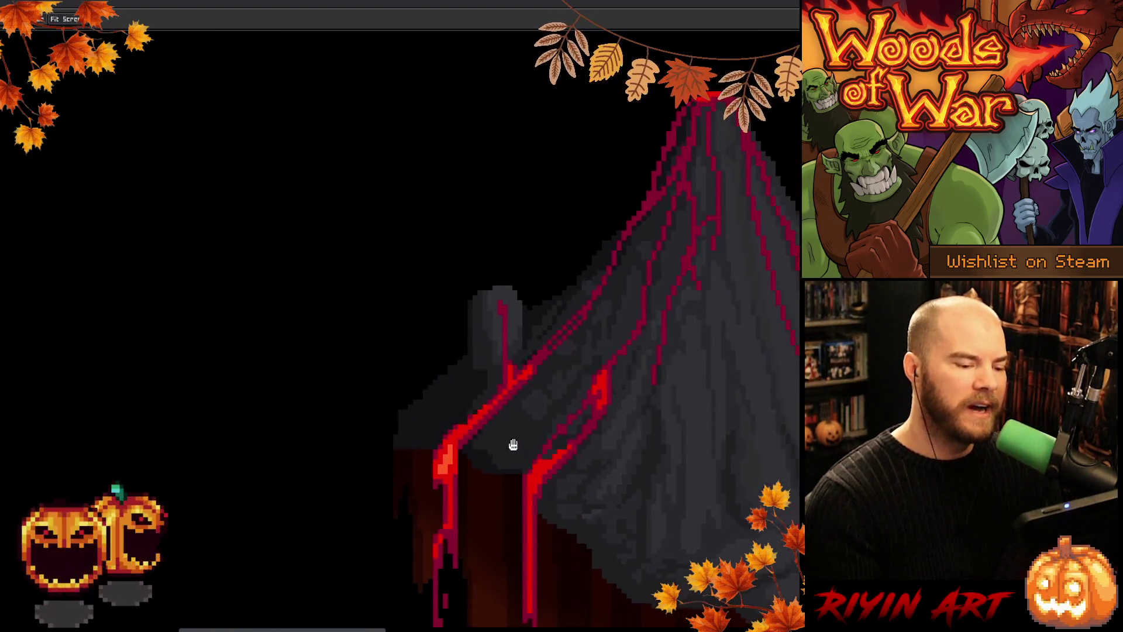
{"action": "left_click_drag", "start_coordinate": [512, 444], "coordinate": [526, 449]}
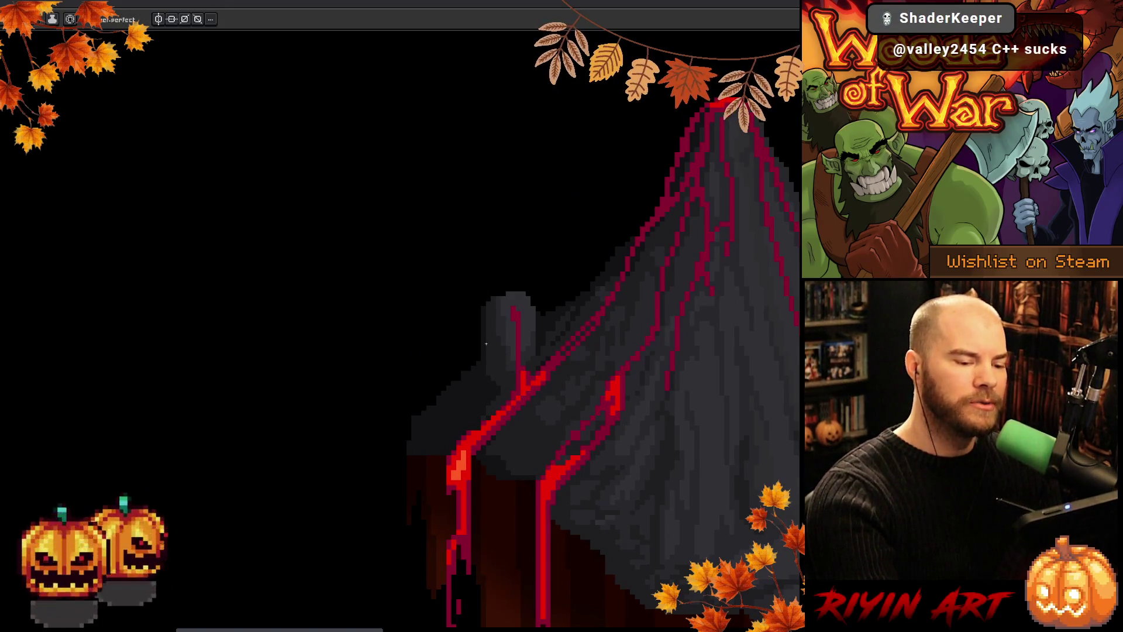
{"action": "key", "text": "v"}
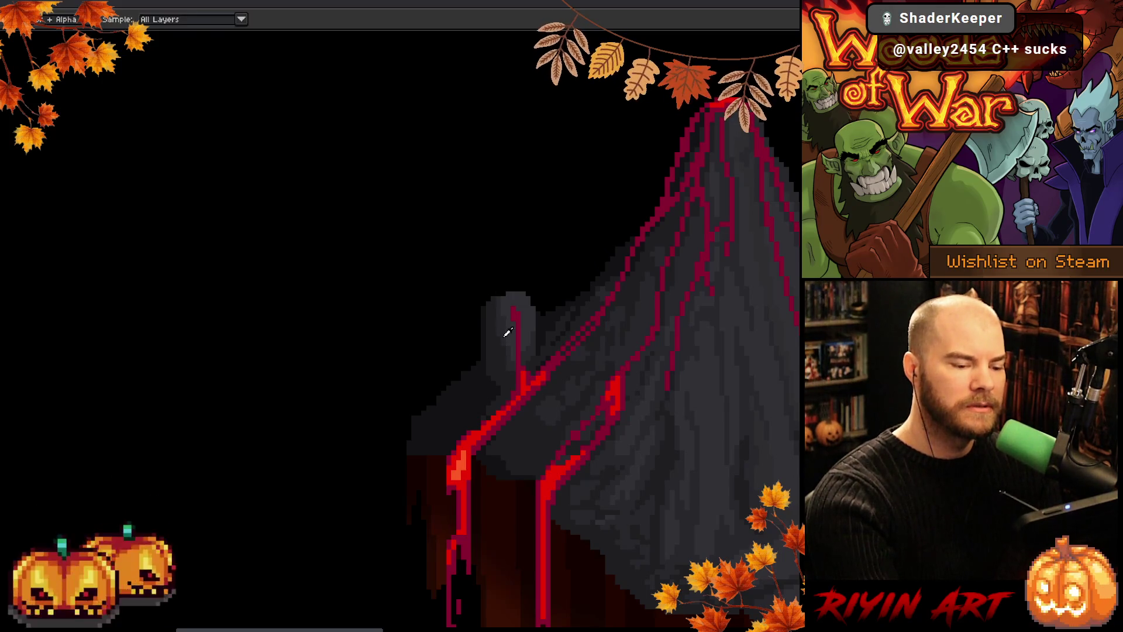
{"action": "key", "text": "b"}
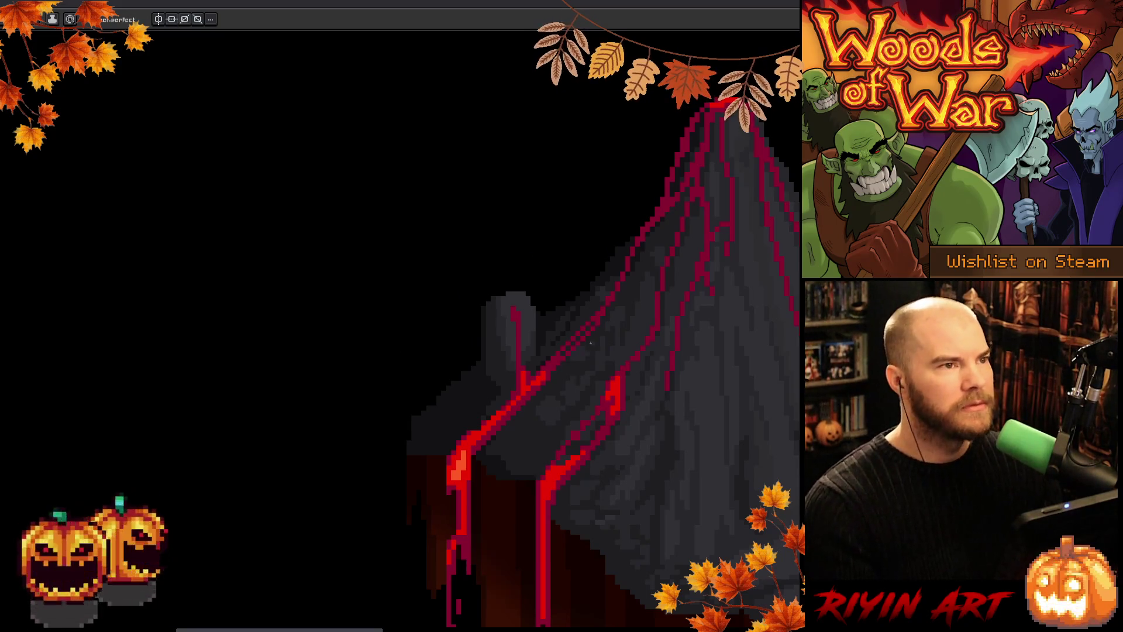
{"action": "scroll", "coordinate": [591, 343], "scroll_direction": "down", "scroll_amount": 4}
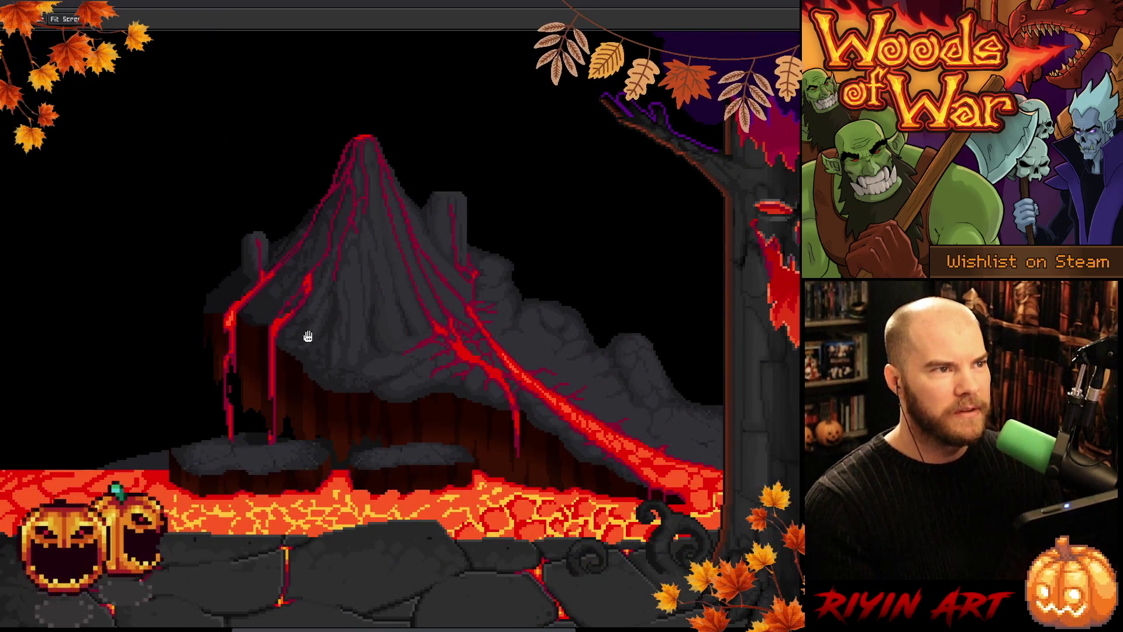
- Zoom out and pan until the volcano and skull-faced tree are both in view
{"action": "key", "text": "b"}
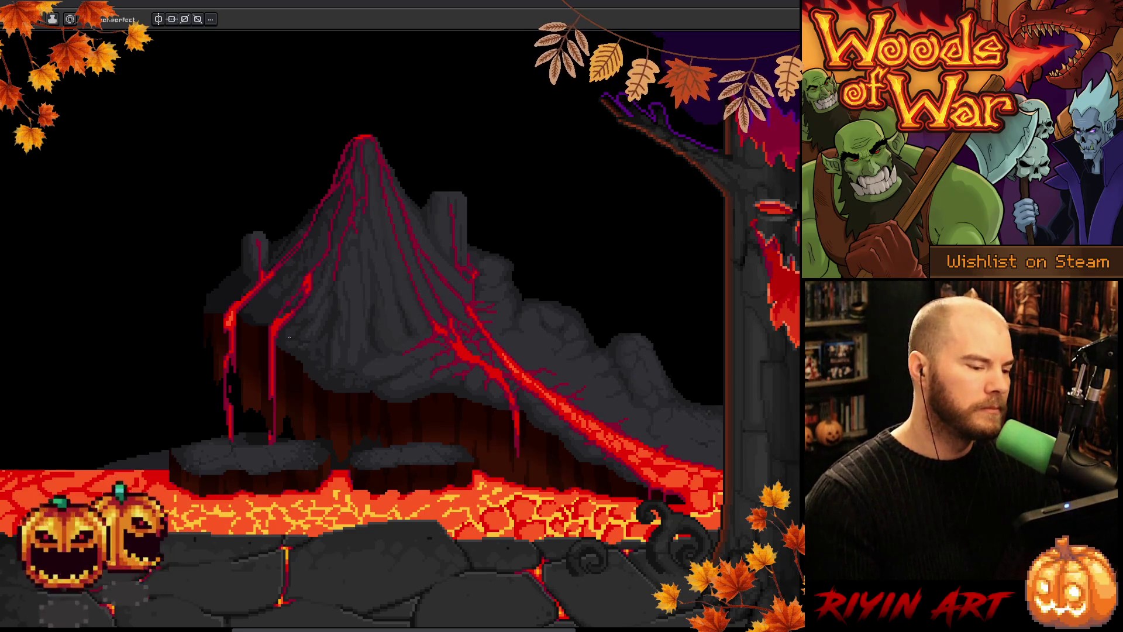
{"action": "scroll", "coordinate": [290, 338], "scroll_direction": "up", "scroll_amount": 3}
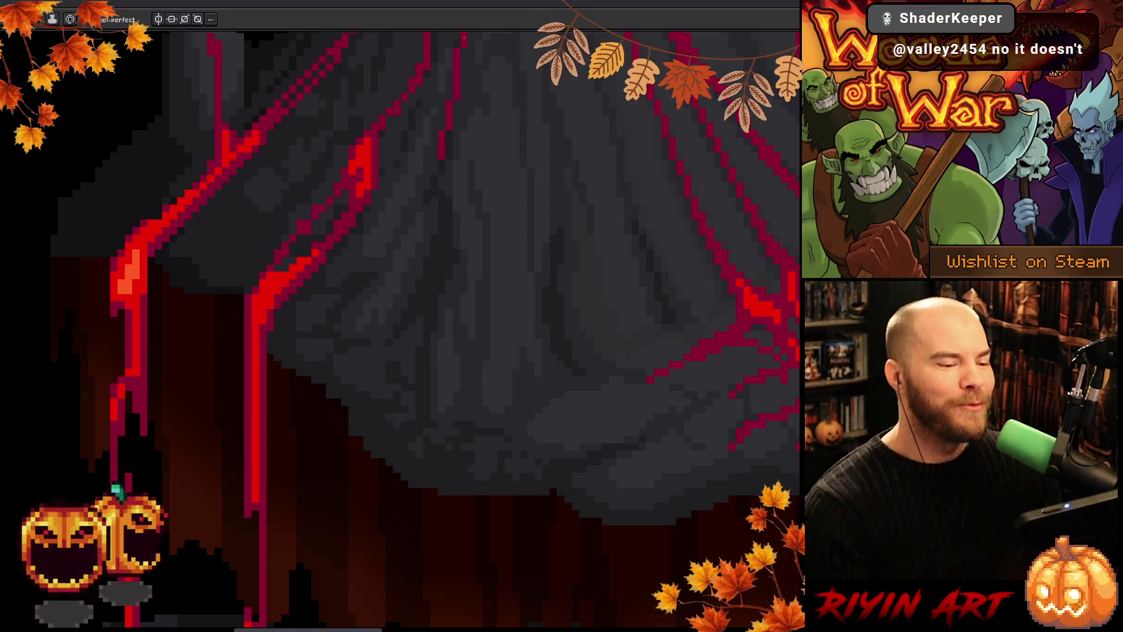
{"action": "scroll", "coordinate": [507, 292], "scroll_direction": "down", "scroll_amount": 2}
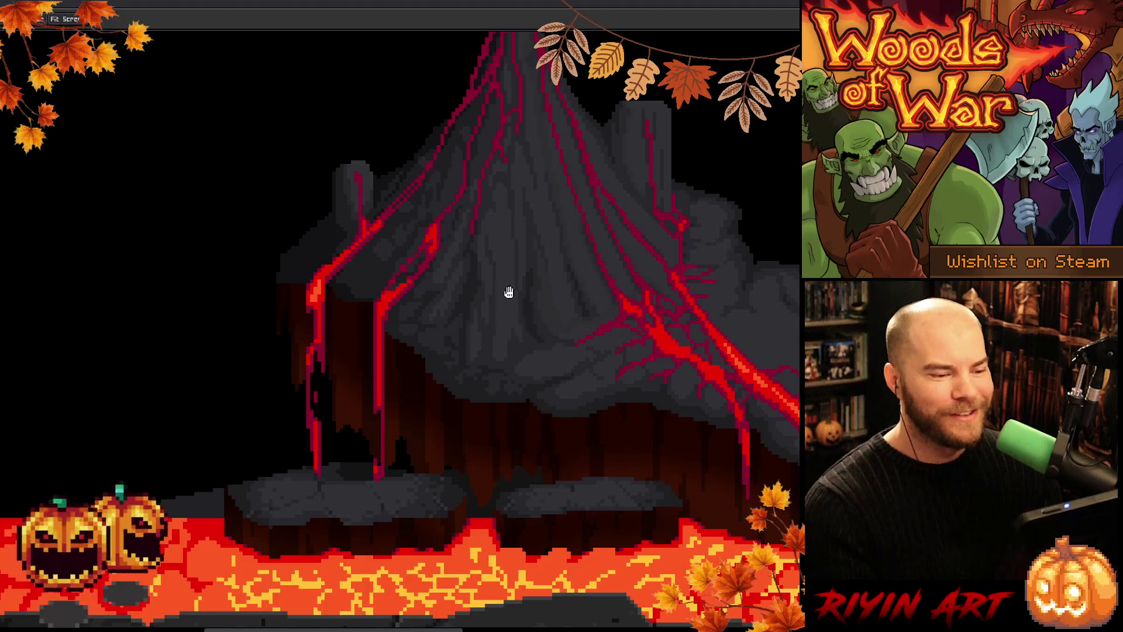
{"action": "scroll", "coordinate": [508, 293], "scroll_direction": "down", "scroll_amount": 1}
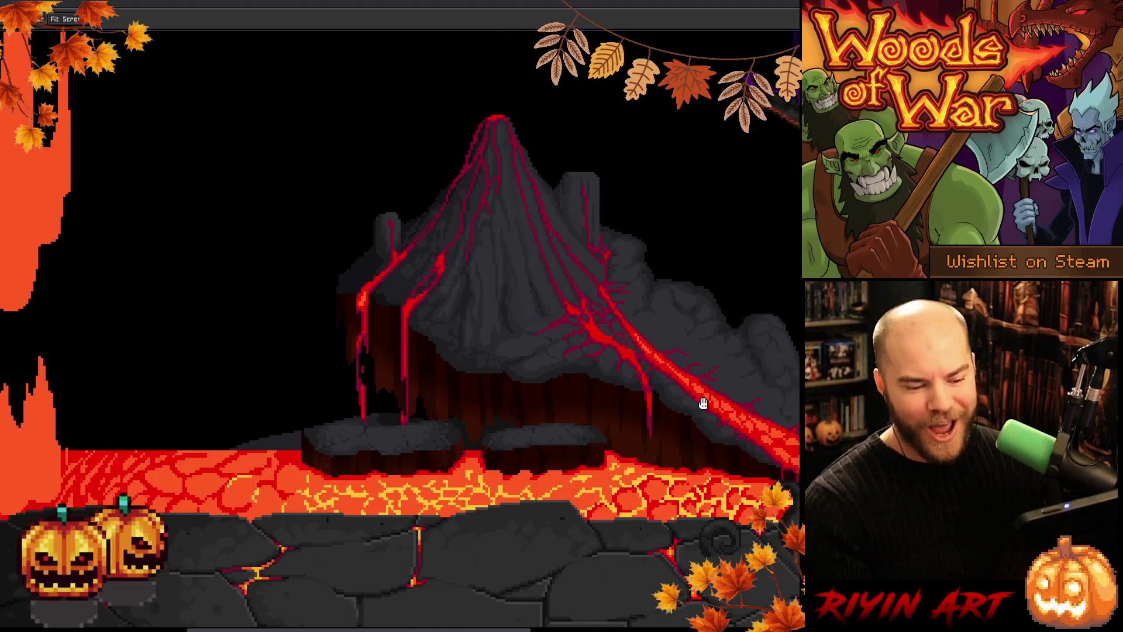
{"action": "left_click_drag", "start_coordinate": [703, 404], "coordinate": [434, 415]}
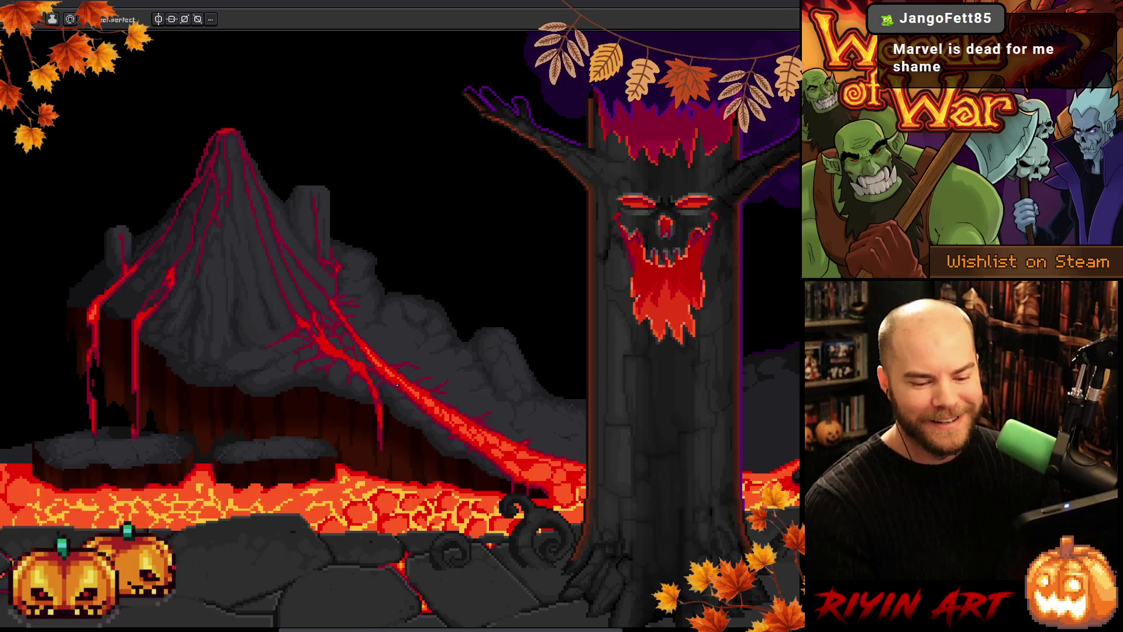
{"action": "scroll", "coordinate": [397, 386], "scroll_direction": "up", "scroll_amount": 1}
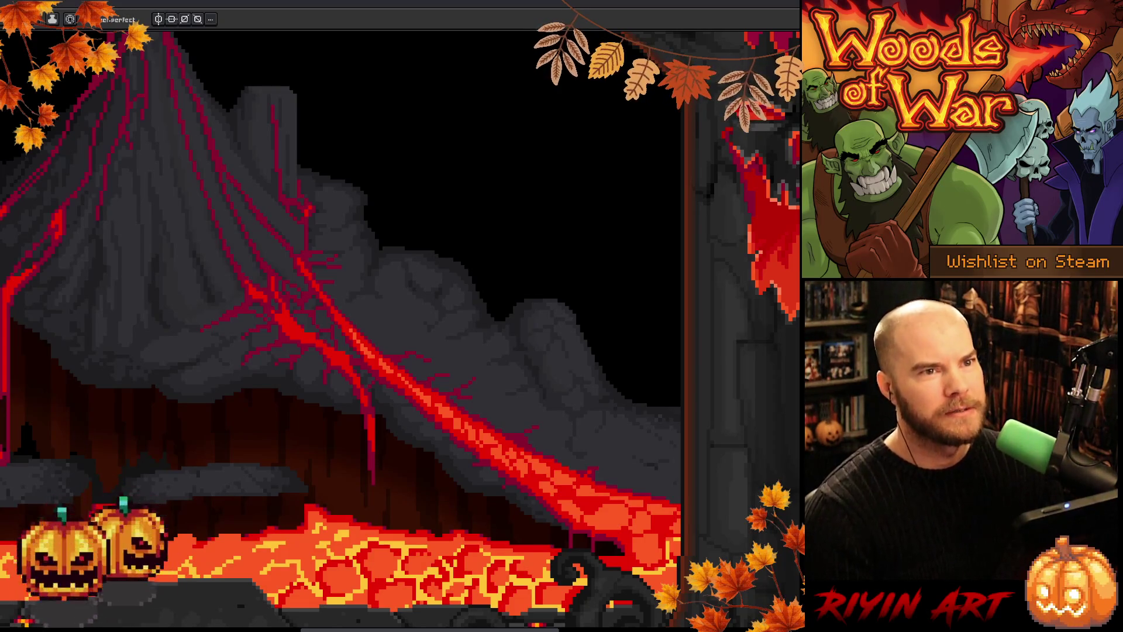
{"action": "scroll", "coordinate": [603, 322], "scroll_direction": "down", "scroll_amount": 1}
{"action": "left_click_drag", "start_coordinate": [602, 322], "coordinate": [473, 318]}
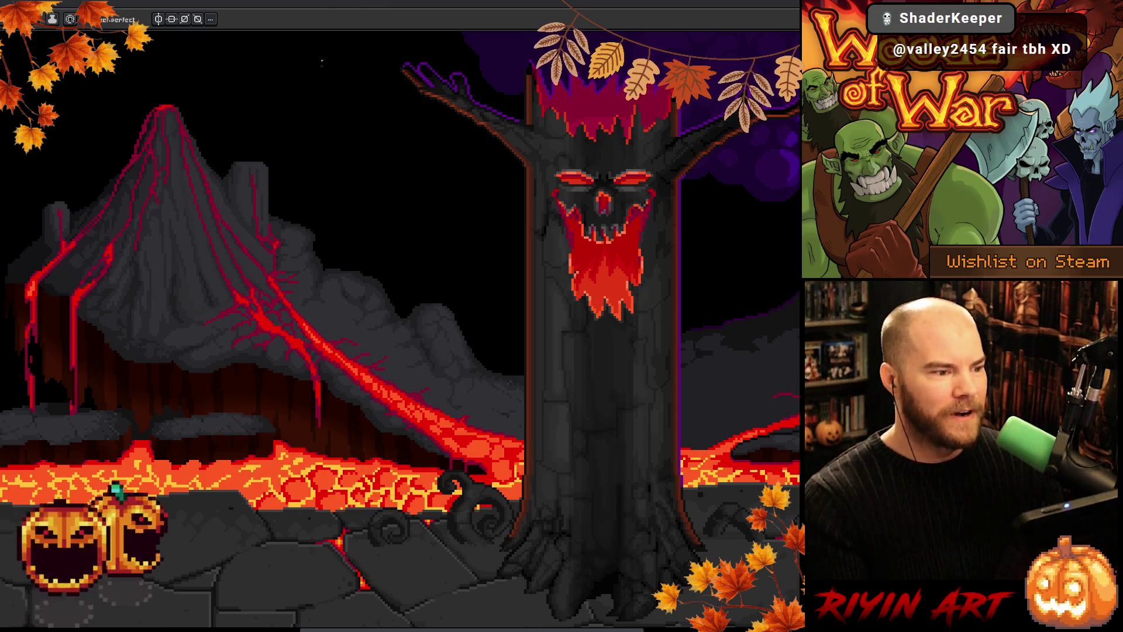
{"action": "scroll", "coordinate": [398, 430], "scroll_direction": "up", "scroll_amount": 2}
- Pan onto the volcano's base and switch to the Pencil for freehand drawing
{"action": "left_click_drag", "start_coordinate": [360, 477], "coordinate": [413, 430]}
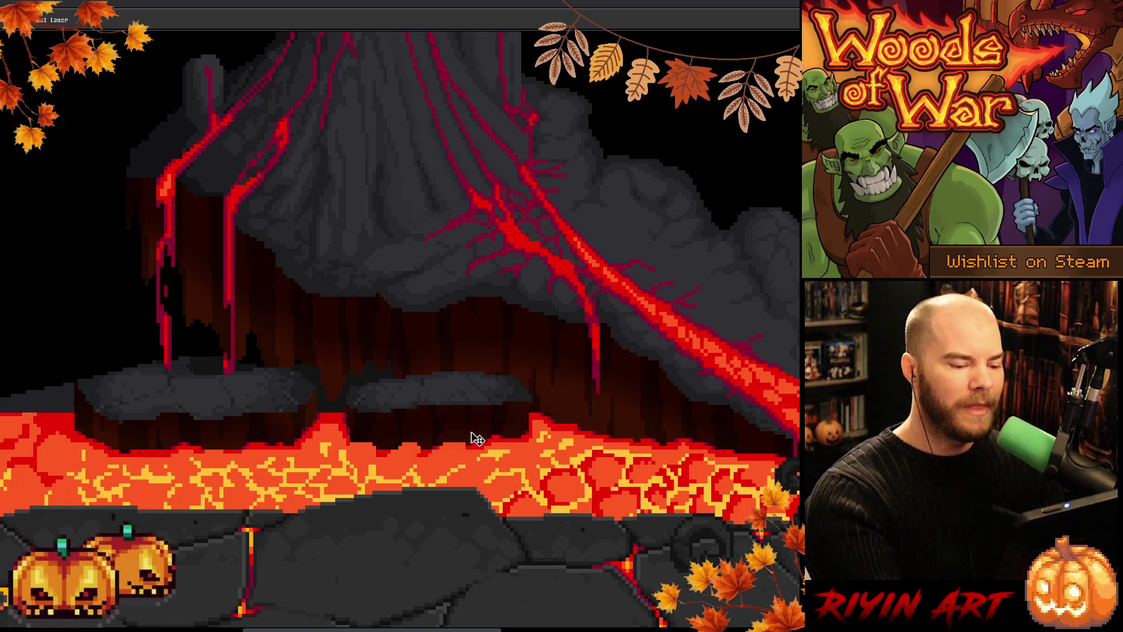
{"action": "key", "text": "b"}
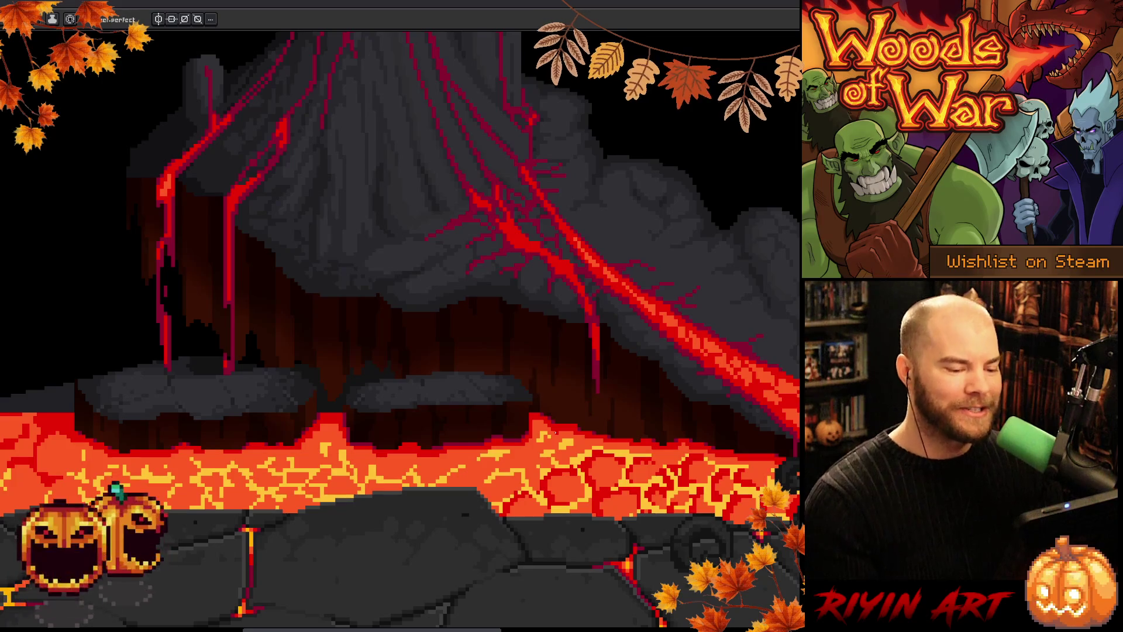
- Pan left to the lava shore, sample colours from the rock ledges, and paint at the cliff base
{"action": "scroll", "coordinate": [401, 332], "scroll_direction": "left", "scroll_amount": 4}
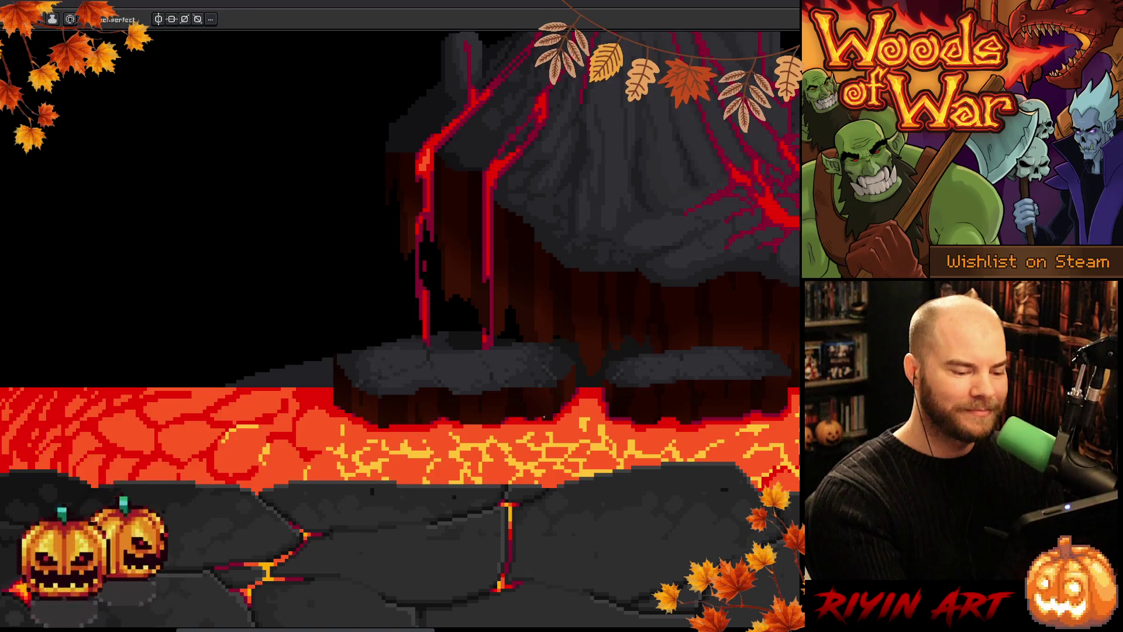
{"action": "key", "text": "alt"}
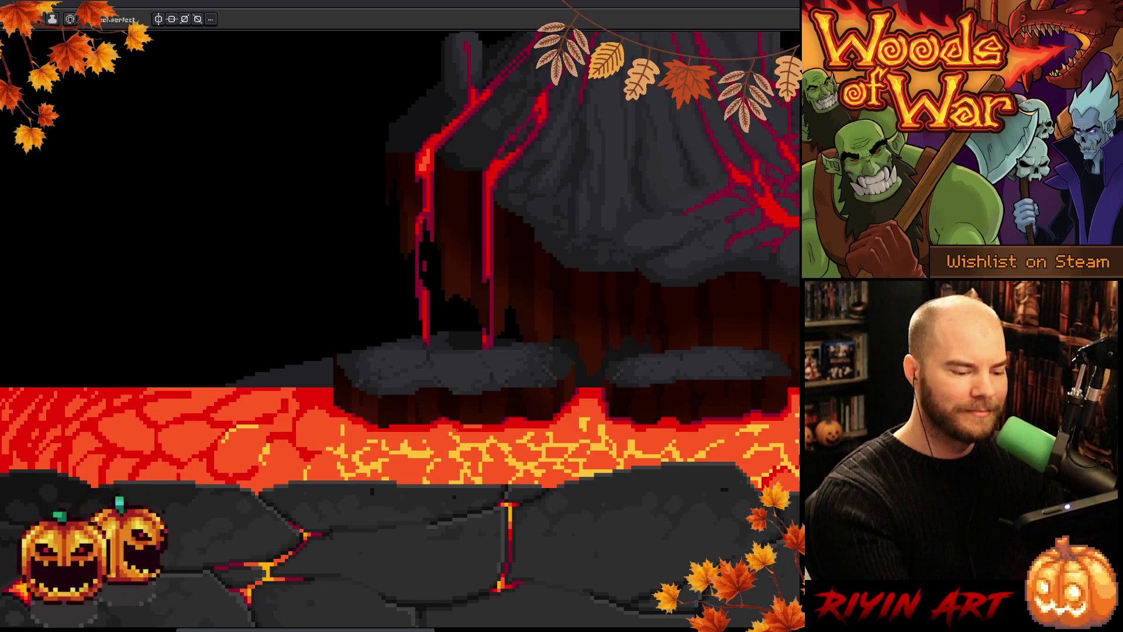
{"action": "key", "text": "alt"}
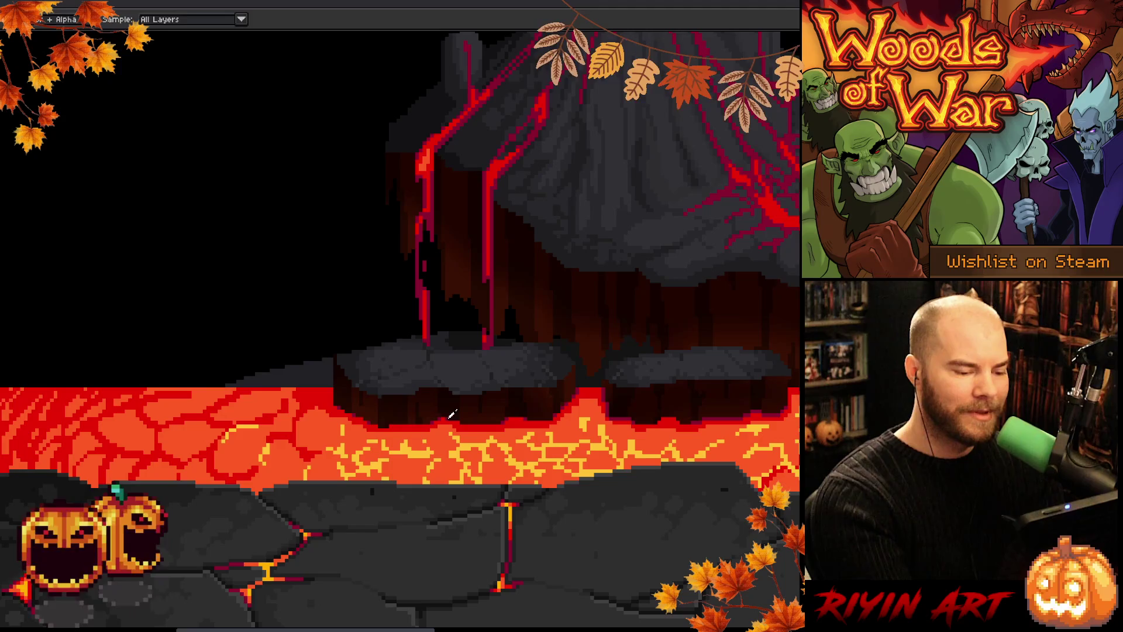
{"action": "key", "text": "alt"}
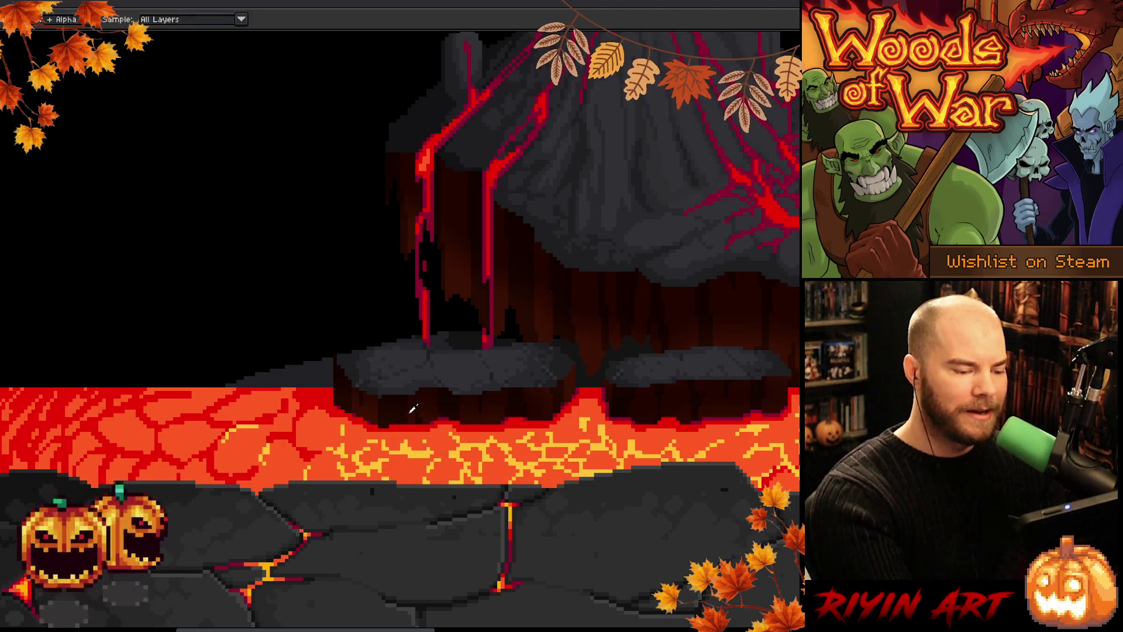
{"action": "key", "text": "alt"}
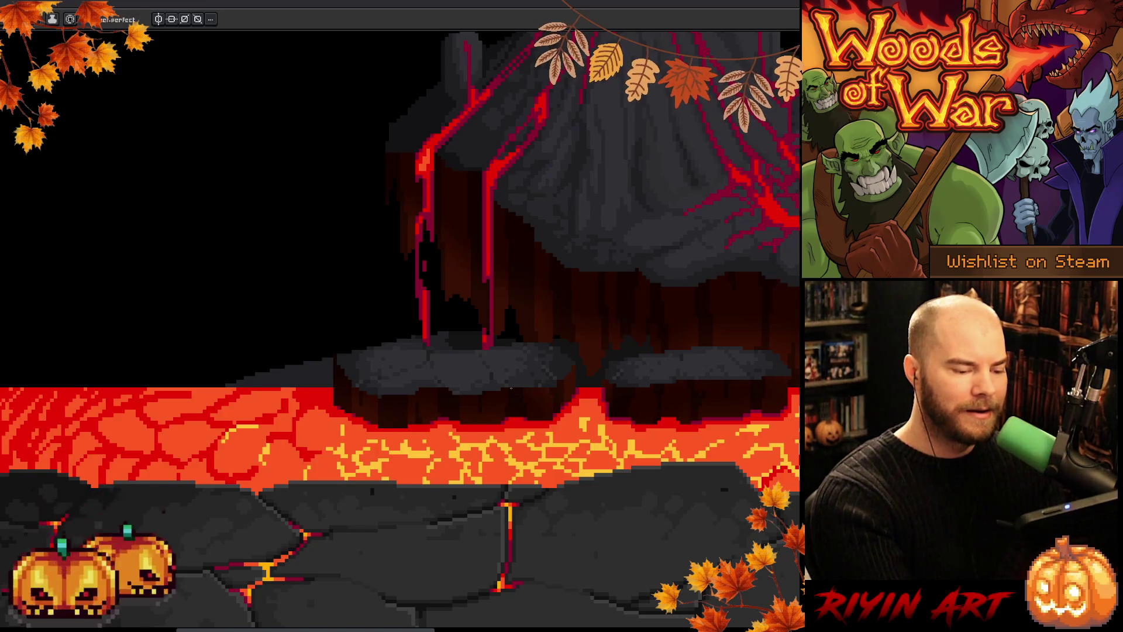
{"action": "key", "text": "alt"}
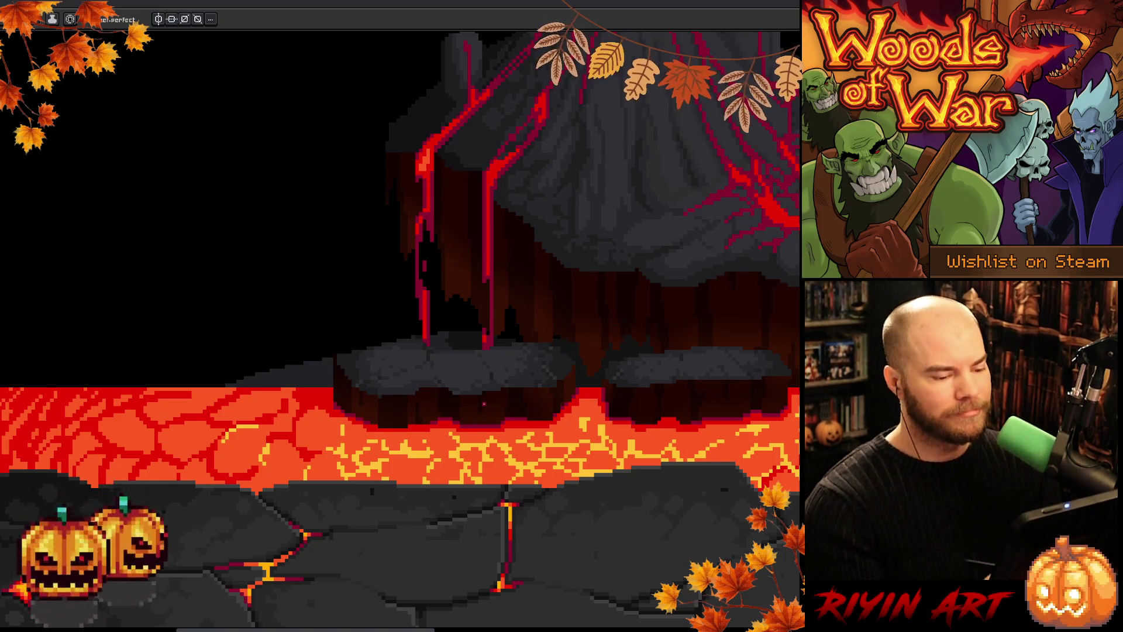
{"action": "right_click", "coordinate": [489, 408]}
{"action": "key", "text": "Escape"}
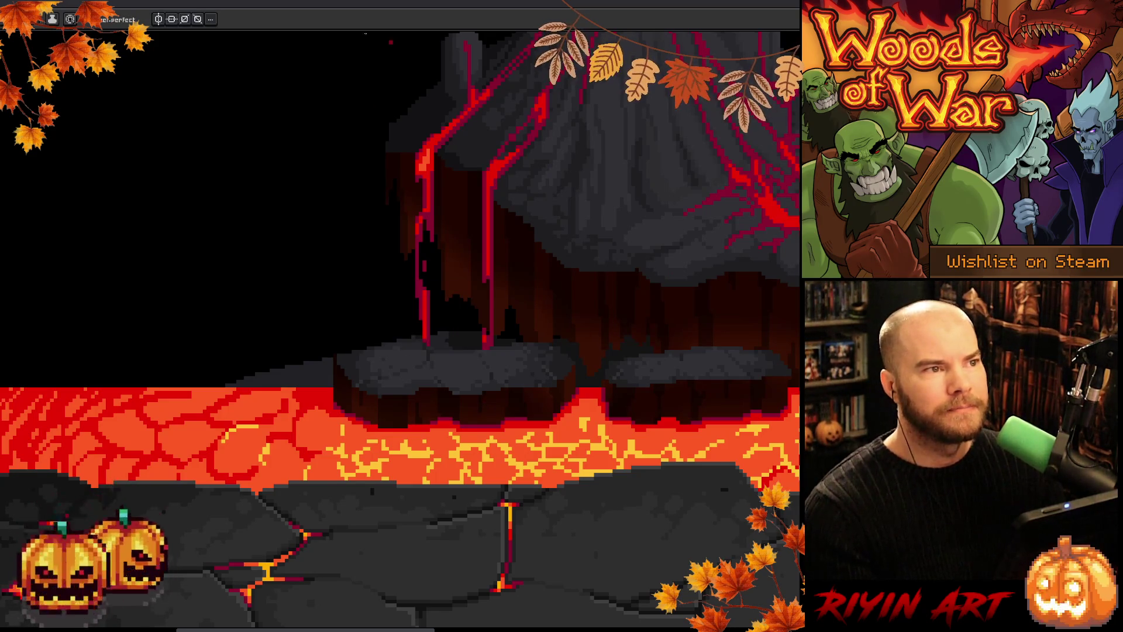
{"action": "scroll", "coordinate": [365, 381], "scroll_direction": "down", "scroll_amount": 4}
- Zoom back out to the full volcano scene and return to the Pencil
{"action": "scroll", "coordinate": [366, 380], "scroll_direction": "up", "scroll_amount": 2}
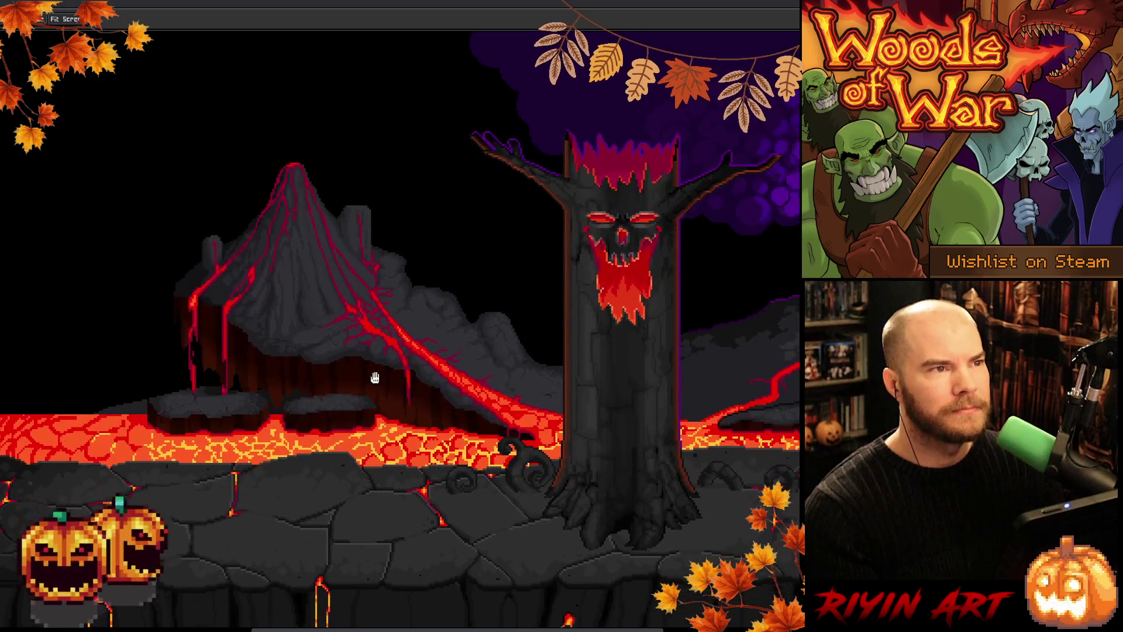
{"action": "right_click", "coordinate": [407, 281]}
{"action": "key", "text": "Escape"}
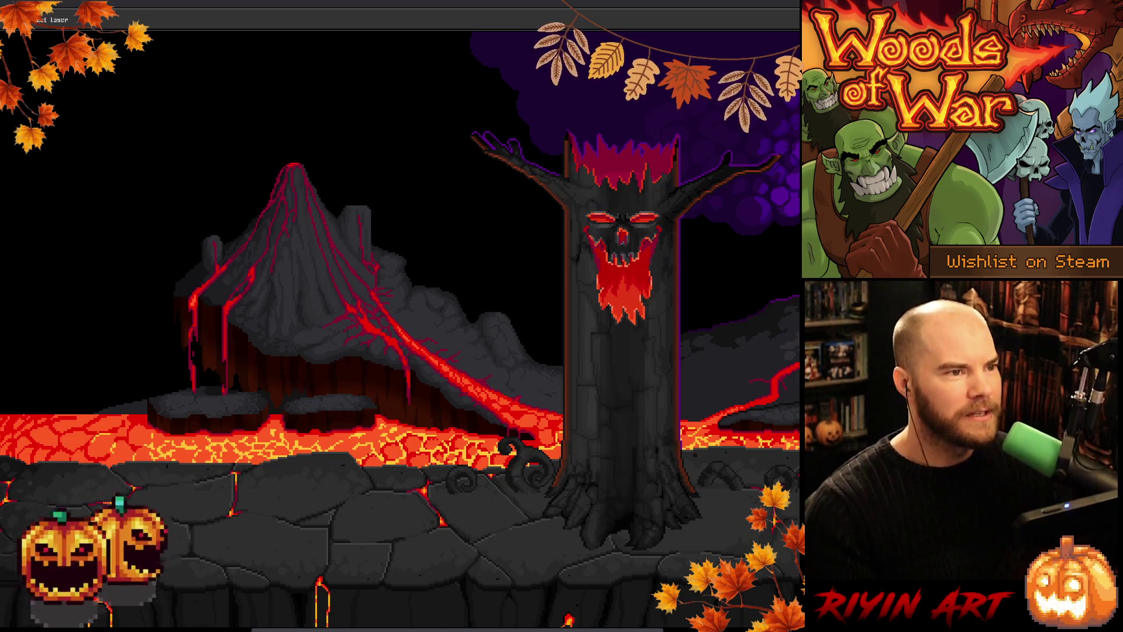
{"action": "key", "text": "b"}
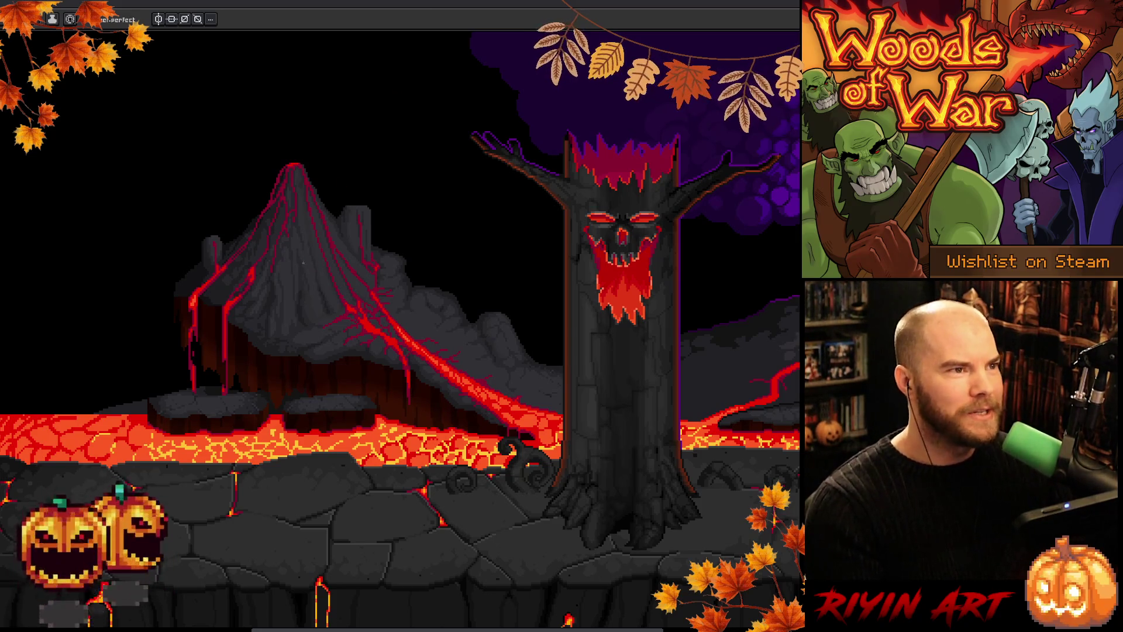
{"action": "scroll", "coordinate": [303, 288], "scroll_direction": "up", "scroll_amount": 1}
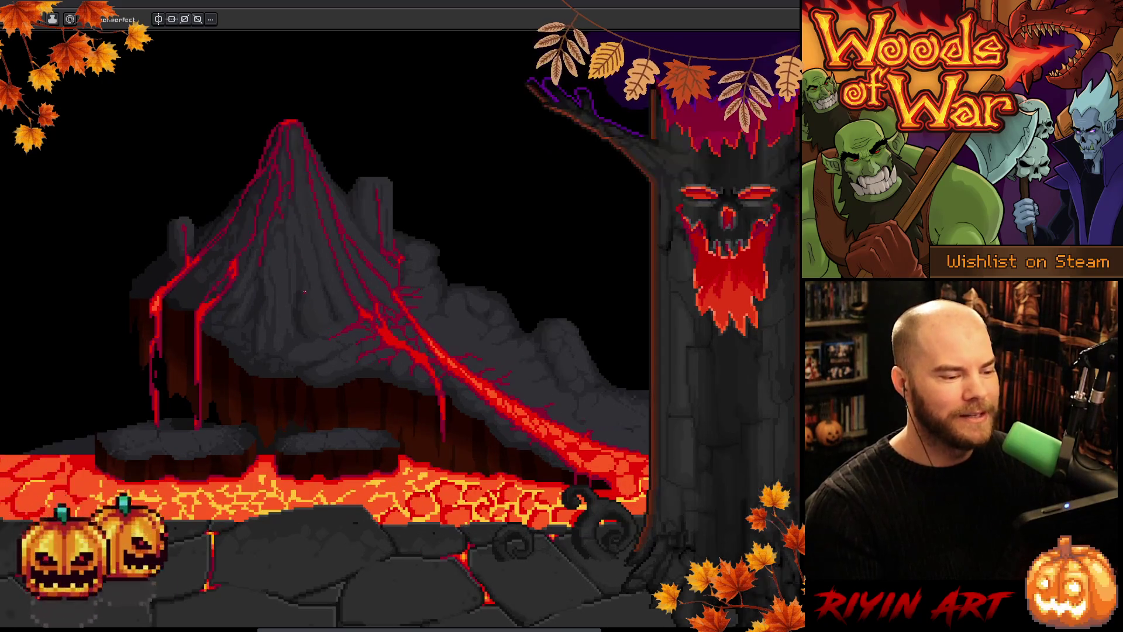
- Zoom and pan to bring the skull-faced tree beside the volcano into view
{"action": "scroll", "coordinate": [279, 283], "scroll_direction": "up", "scroll_amount": 1}
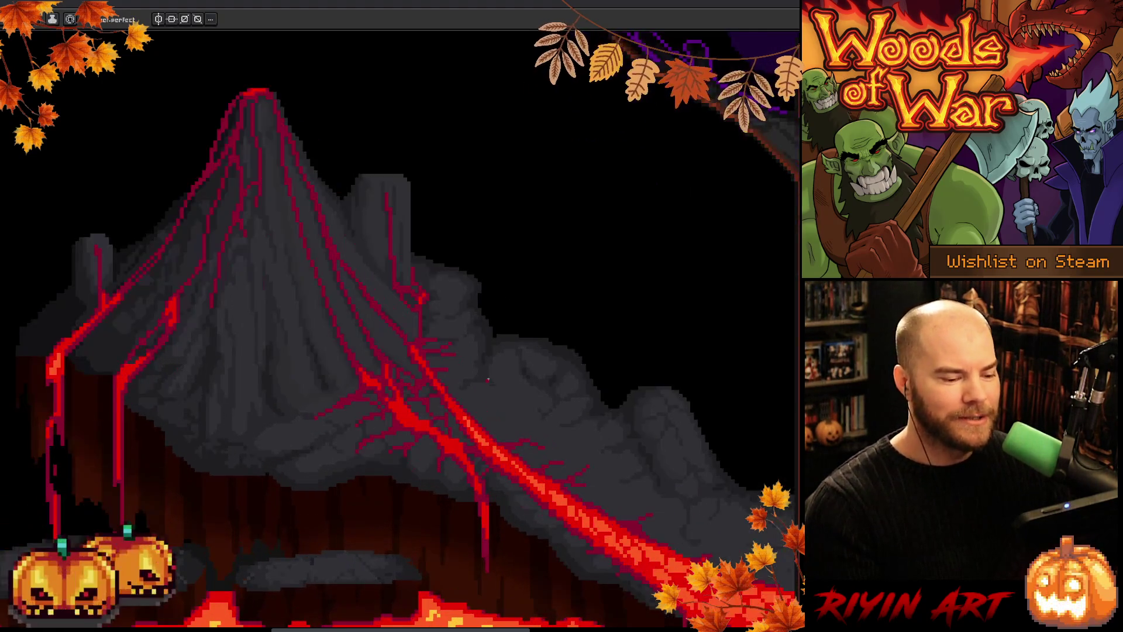
{"action": "scroll", "coordinate": [485, 374], "scroll_direction": "up", "scroll_amount": 1}
{"action": "scroll", "coordinate": [485, 373], "scroll_direction": "down", "scroll_amount": 1}
{"action": "left_click_drag", "start_coordinate": [485, 373], "coordinate": [347, 363]}
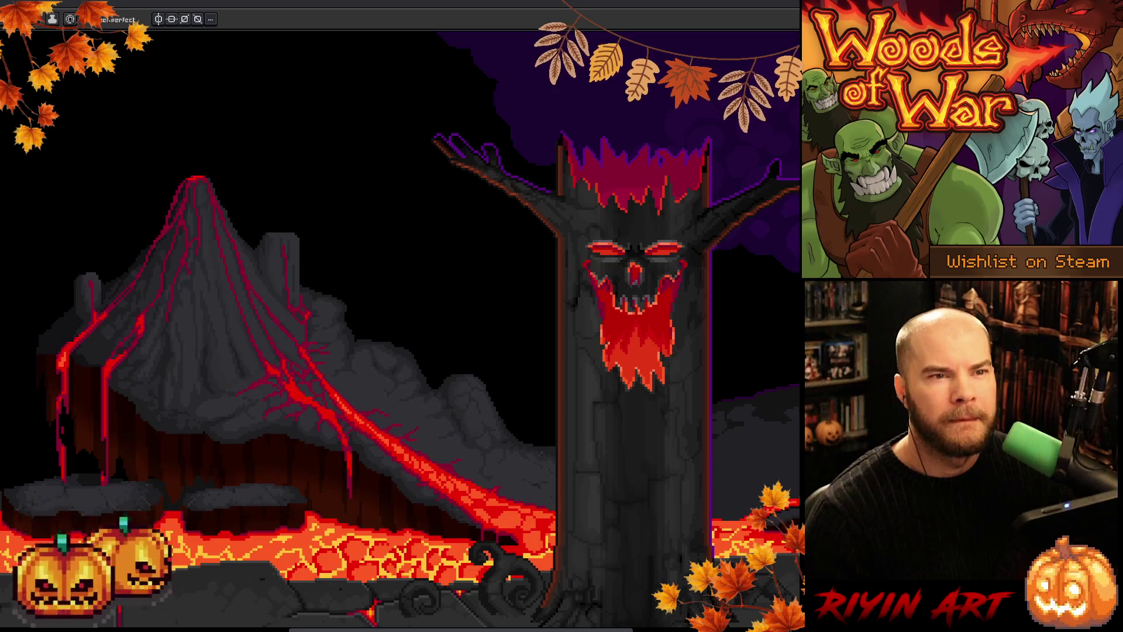
{"action": "scroll", "coordinate": [400, 328], "scroll_direction": "right", "scroll_amount": 5}
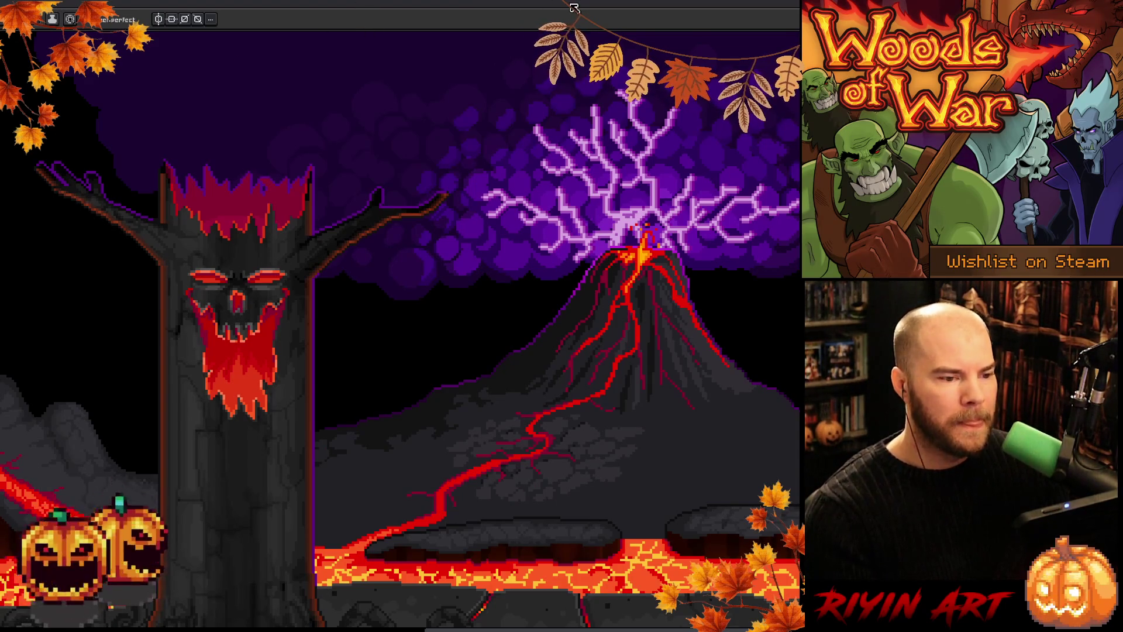
{"action": "key", "text": "h"}
{"action": "mouse_move", "coordinate": [477, 505]}
{"action": "left_mouse_down"}
{"action": "mouse_move", "coordinate": [642, 456]}
{"action": "mouse_move", "coordinate": [586, 449]}
{"action": "left_mouse_up"}
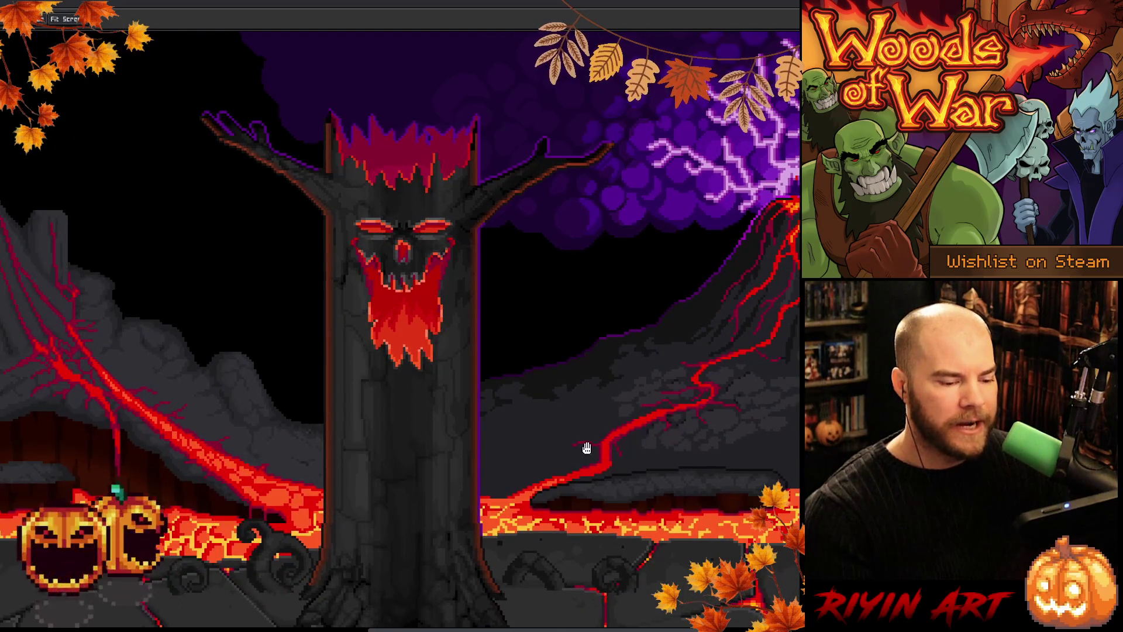
{"action": "left_click_drag", "start_coordinate": [369, 468], "coordinate": [682, 444]}
{"action": "key", "text": "b"}
{"action": "scroll", "coordinate": [682, 444], "scroll_direction": "up", "scroll_amount": 3}
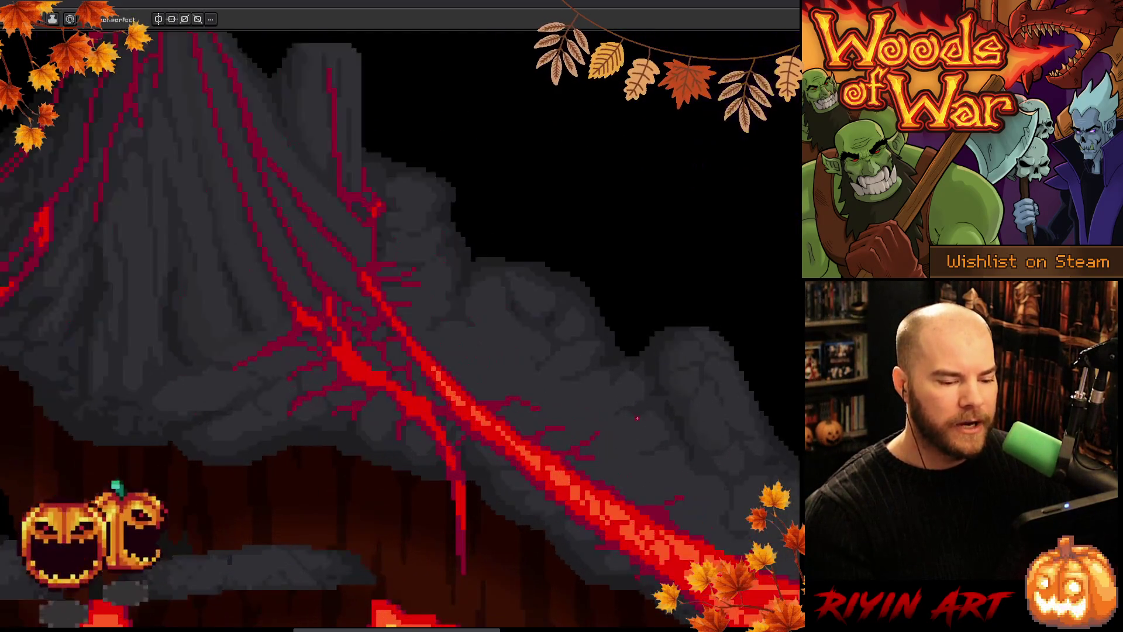
{"action": "scroll", "coordinate": [707, 480], "scroll_direction": "down", "scroll_amount": 2}
{"action": "scroll", "coordinate": [707, 480], "scroll_direction": "up", "scroll_amount": 1}
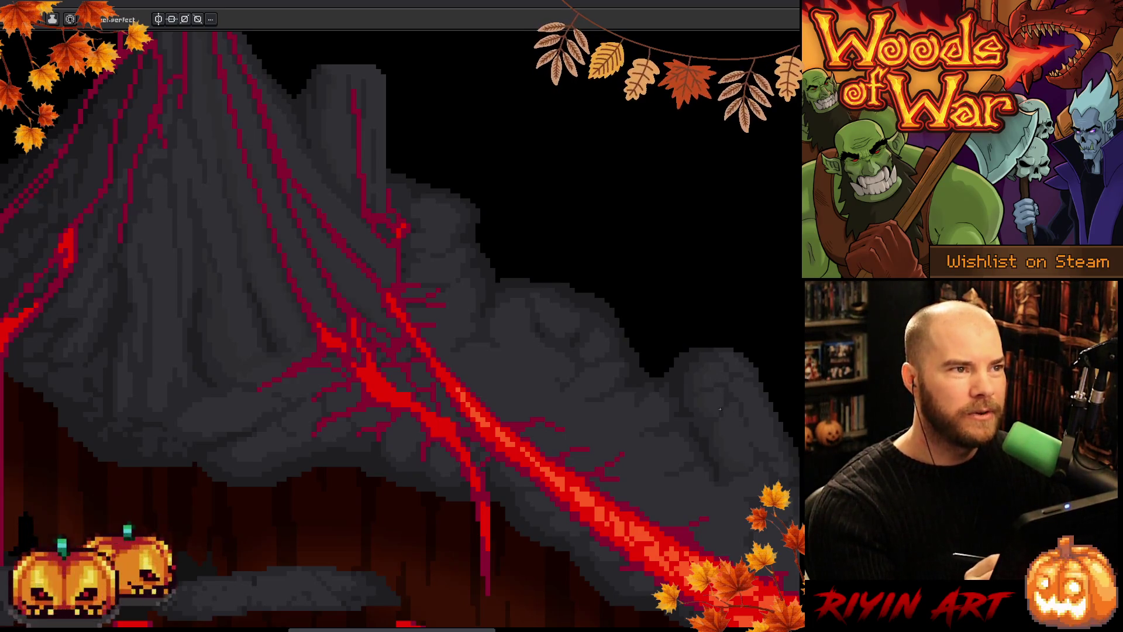
{"action": "scroll", "coordinate": [609, 436], "scroll_direction": "down", "scroll_amount": 1}
{"action": "scroll", "coordinate": [673, 391], "scroll_direction": "up", "scroll_amount": 2}
{"action": "key", "text": "b"}
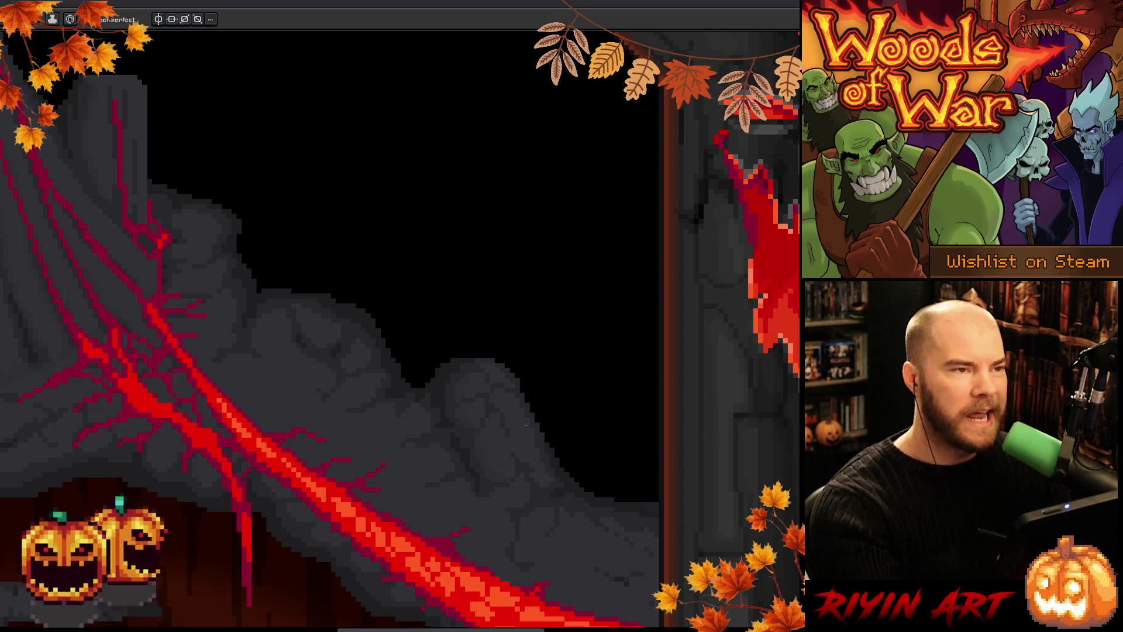
- Save the volcanic scene artwork with Ctrl+S and zoom around the slope
{"action": "key", "text": "ctrl+s"}
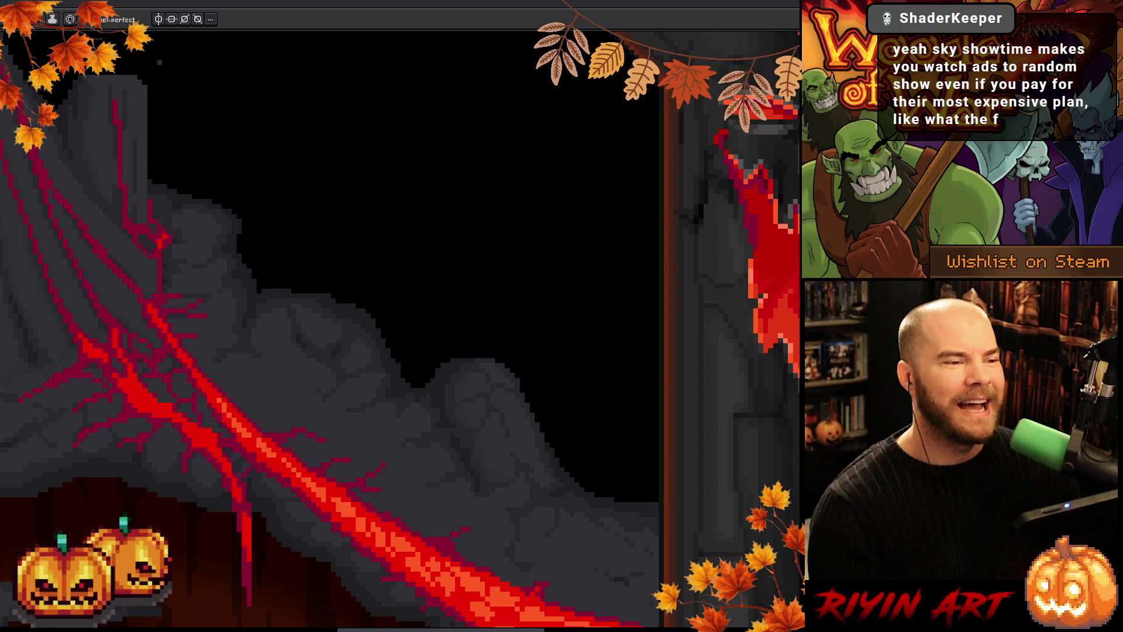
{"action": "scroll", "coordinate": [371, 495], "scroll_direction": "down", "scroll_amount": 1}
{"action": "scroll", "coordinate": [372, 494], "scroll_direction": "down", "scroll_amount": 2}
{"action": "scroll", "coordinate": [417, 471], "scroll_direction": "up", "scroll_amount": 2}
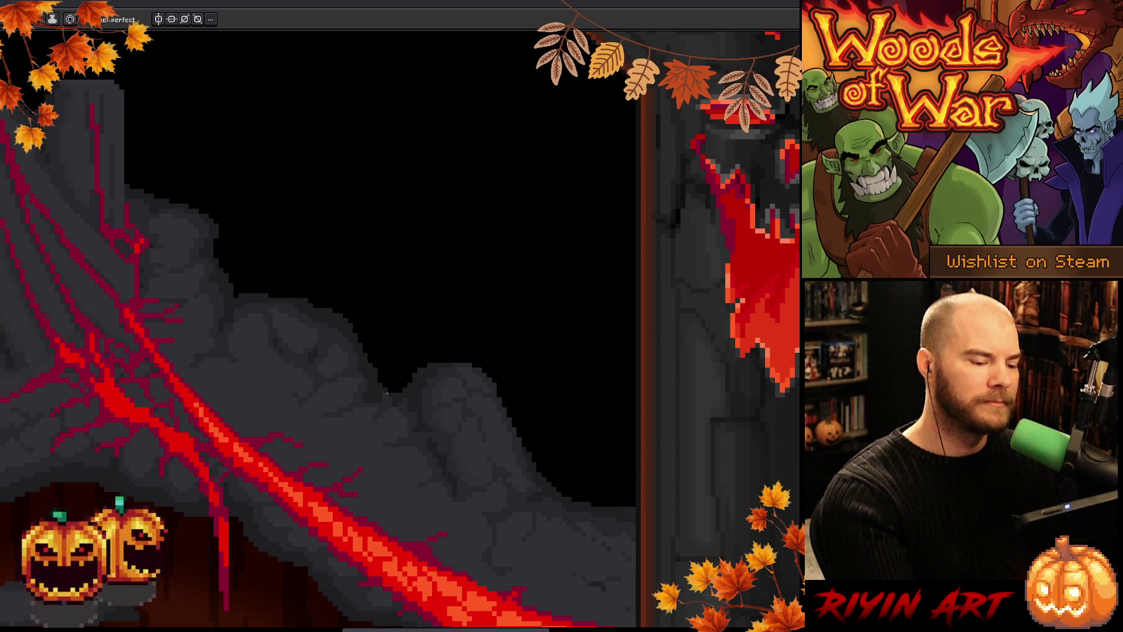
{"action": "scroll", "coordinate": [577, 406], "scroll_direction": "down", "scroll_amount": 2}
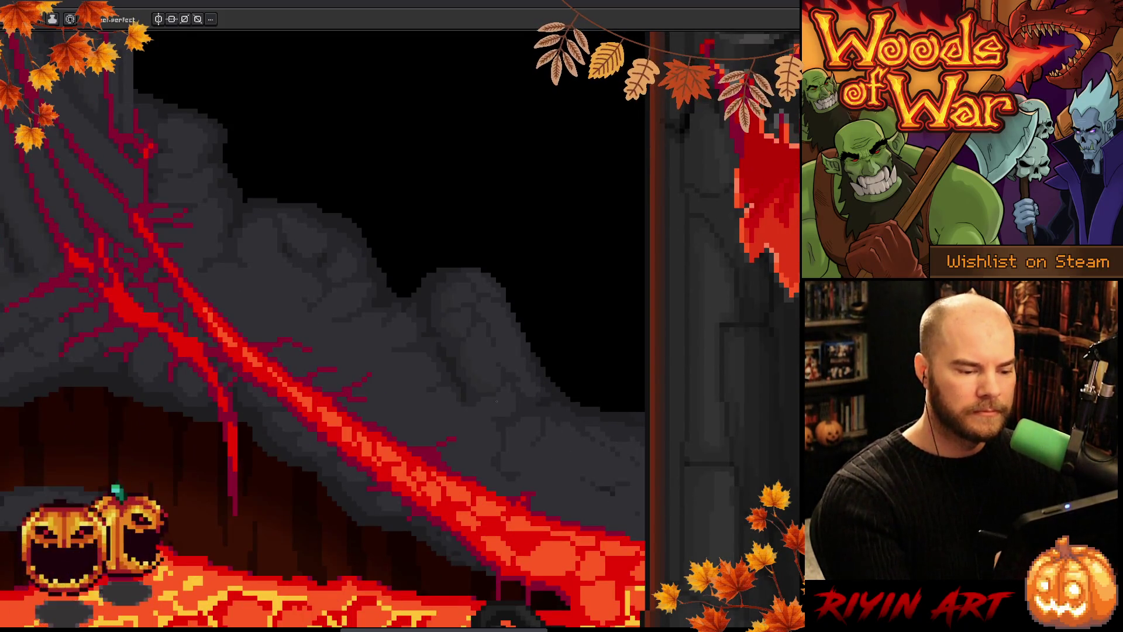
- Magic-wand select the grey rock region, then deselect it
{"action": "key", "text": "w"}
{"action": "left_click", "coordinate": [397, 338]}
{"action": "key", "text": "ctrl+d"}
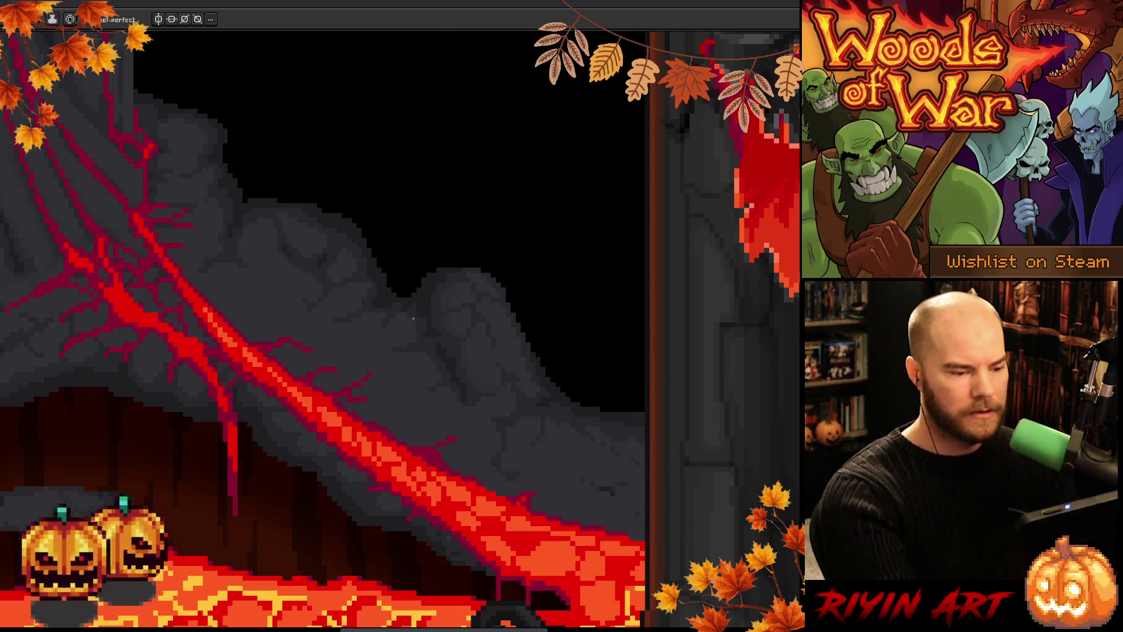
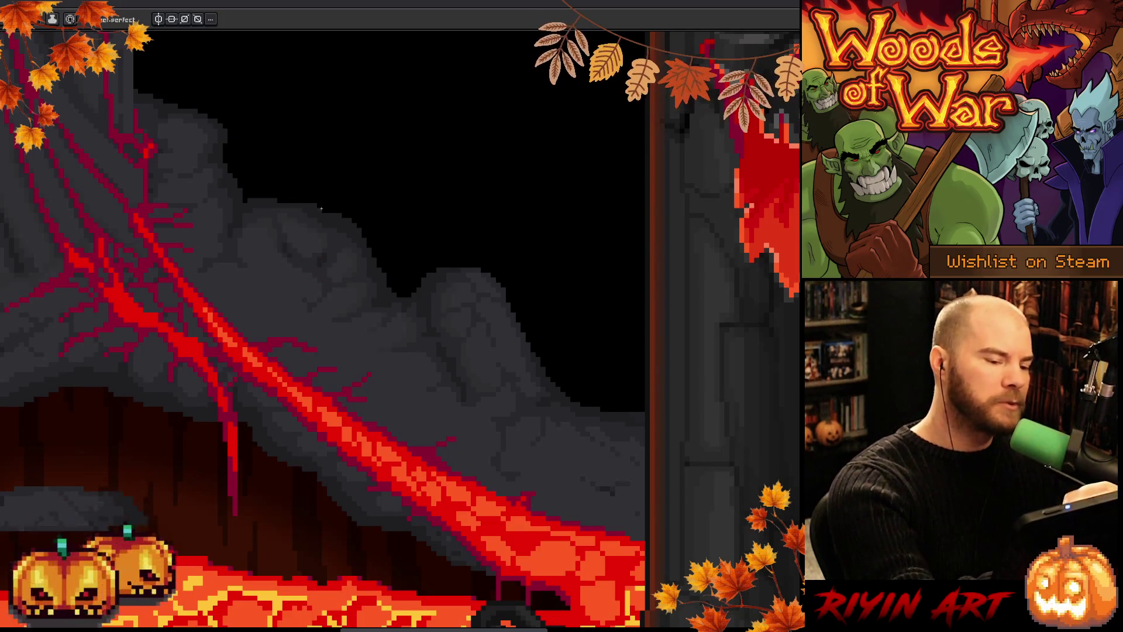
- Magic-wand select the connected grey rock area of the volcano slope, then clear the selection
{"action": "key", "text": "w"}
{"action": "left_click", "coordinate": [289, 269]}
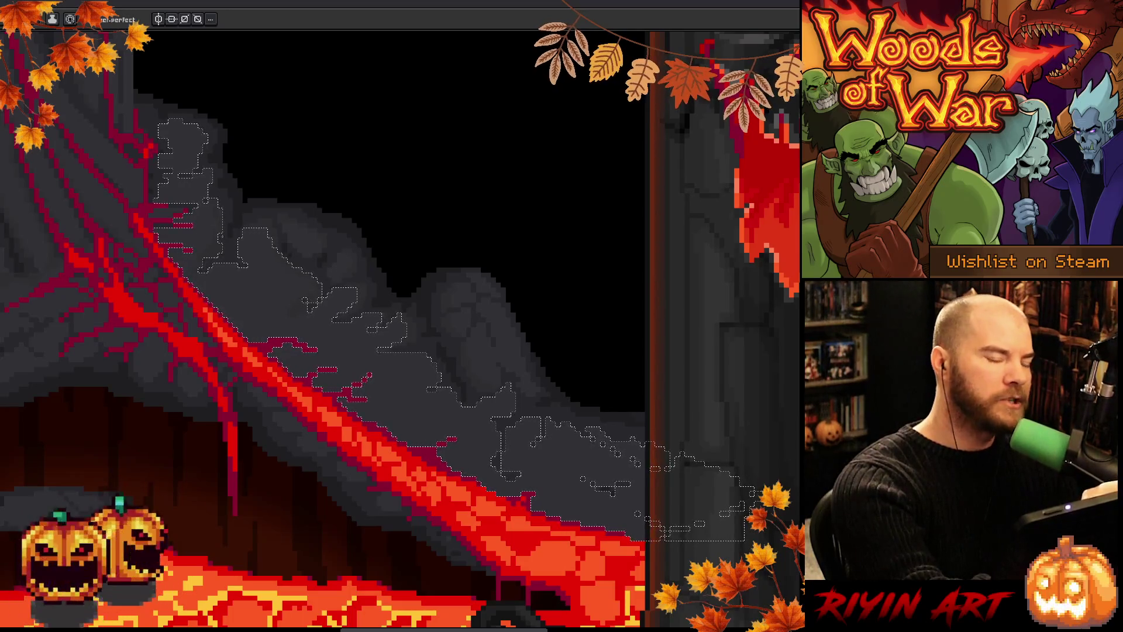
{"action": "left_click", "coordinate": [226, 243]}
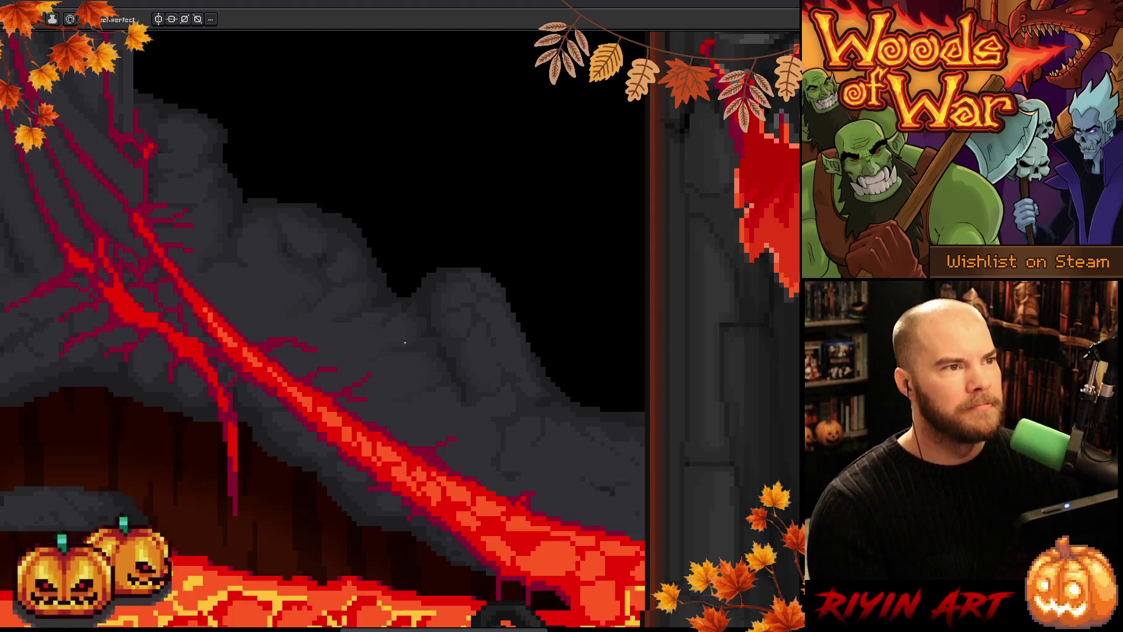
- Zoom out, pan toward the volcano's base, and zoom in on the rock ledges above the lava
{"action": "scroll", "coordinate": [467, 328], "scroll_direction": "down", "scroll_amount": 1}
{"action": "left_click_drag", "start_coordinate": [478, 419], "coordinate": [567, 437]}
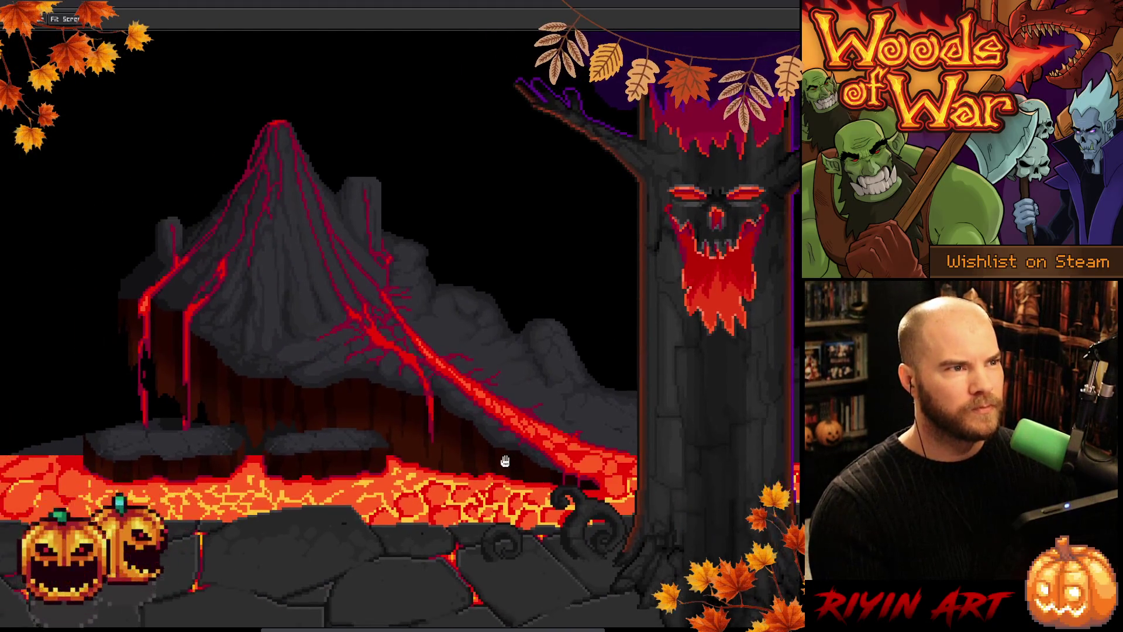
{"action": "mouse_move", "coordinate": [441, 440]}
{"action": "left_mouse_down"}
{"action": "mouse_move", "coordinate": [514, 393]}
{"action": "mouse_move", "coordinate": [546, 419]}
{"action": "left_mouse_up"}
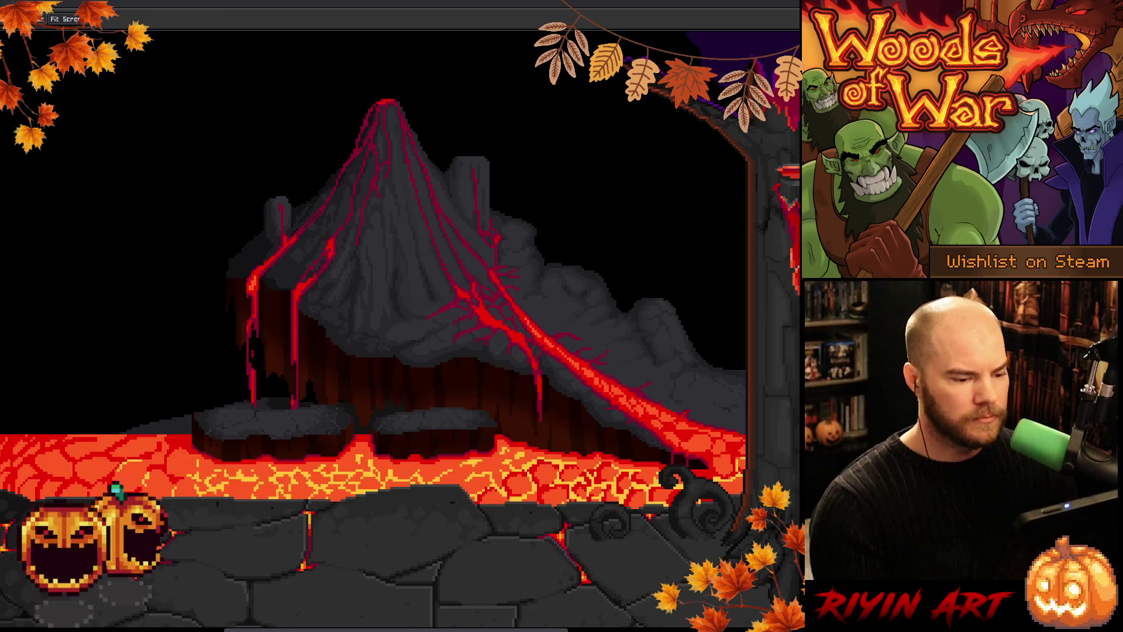
{"action": "scroll", "coordinate": [384, 414], "scroll_direction": "up", "scroll_amount": 2}
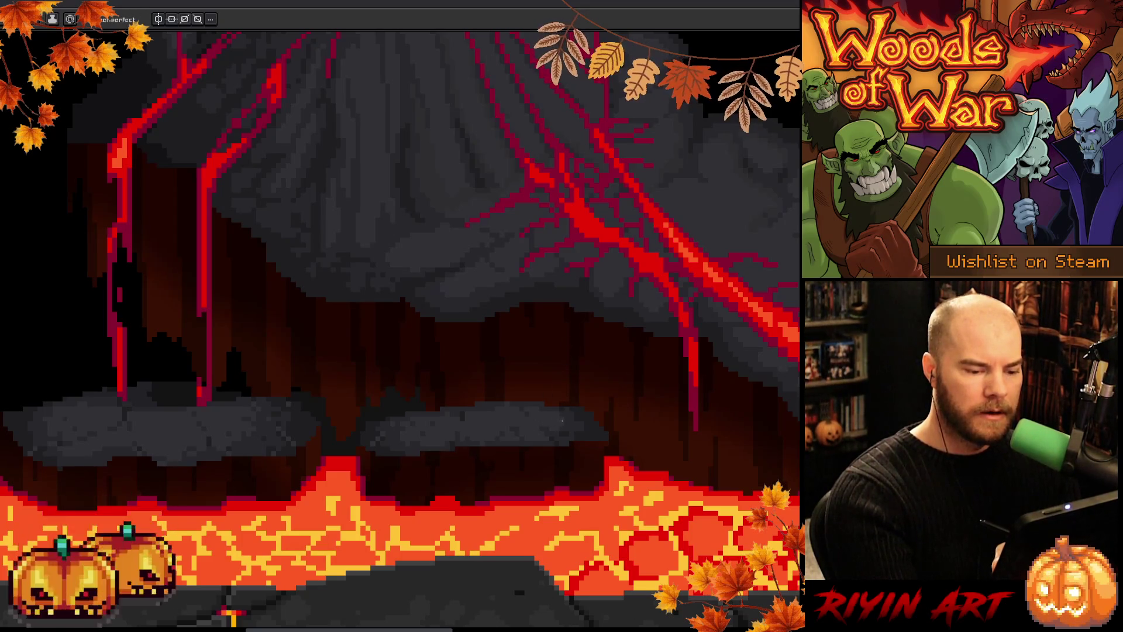
{"action": "key", "text": "alt"}
- Eyedrop a colour from the painting, then adjust the zoom to show more of the volcano
{"action": "left_click", "coordinate": [588, 430], "text": "alt"}
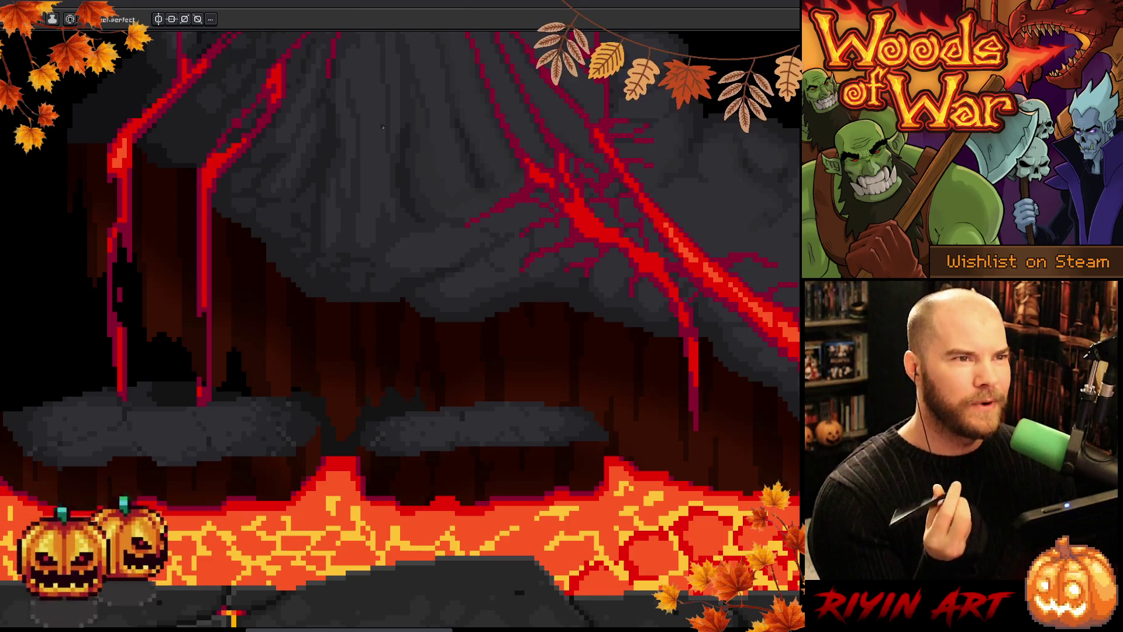
{"action": "scroll", "coordinate": [642, 290], "scroll_direction": "down", "scroll_amount": 2}
{"action": "scroll", "coordinate": [642, 290], "scroll_direction": "up", "scroll_amount": 2}
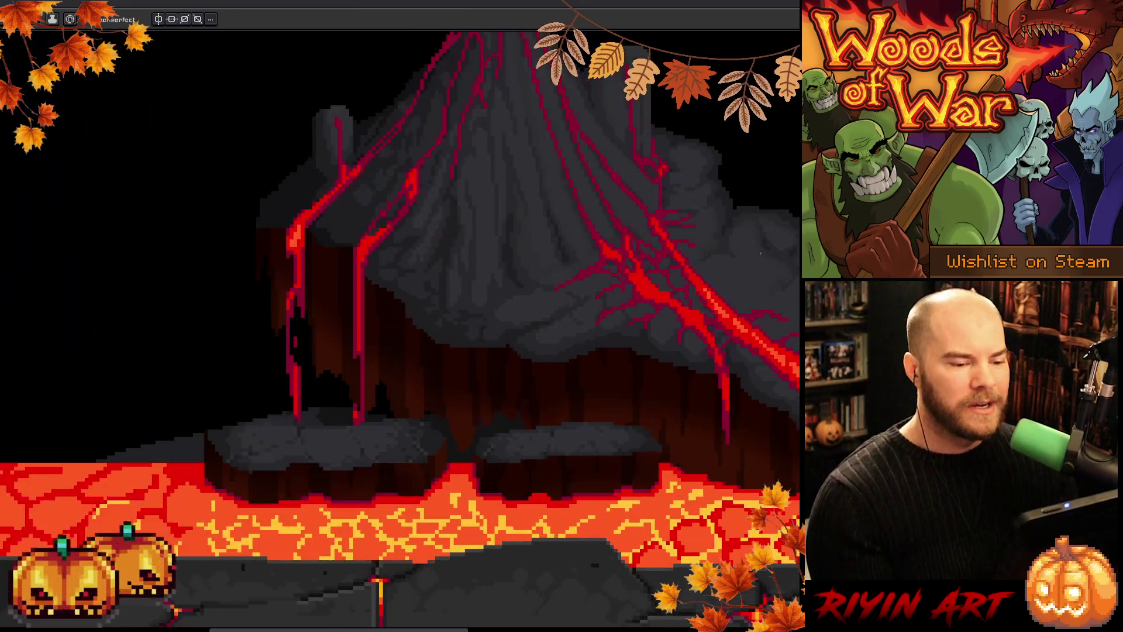
- Reframe the volcano and paint red lava veins down the dark grey slope using eyedropped reds
{"action": "mouse_move", "coordinate": [642, 291]}
{"action": "left_mouse_down"}
{"action": "mouse_move", "coordinate": [494, 359]}
{"action": "mouse_move", "coordinate": [409, 379]}
{"action": "left_mouse_up"}
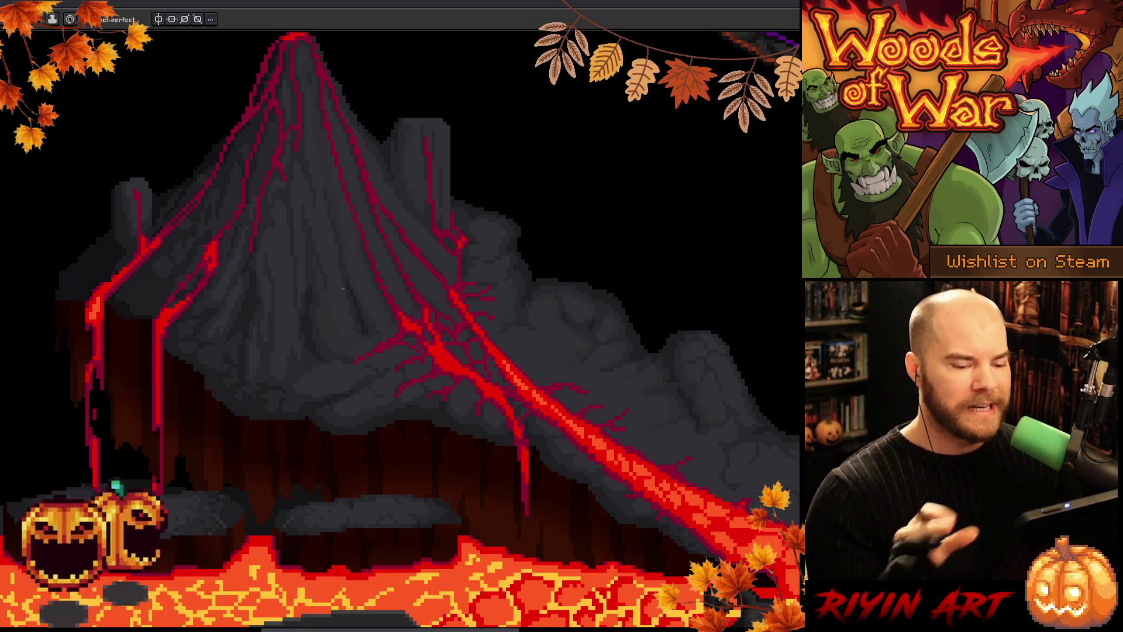
{"action": "left_click_drag", "start_coordinate": [362, 496], "coordinate": [533, 446]}
{"action": "left_click", "coordinate": [533, 446], "text": "alt"}
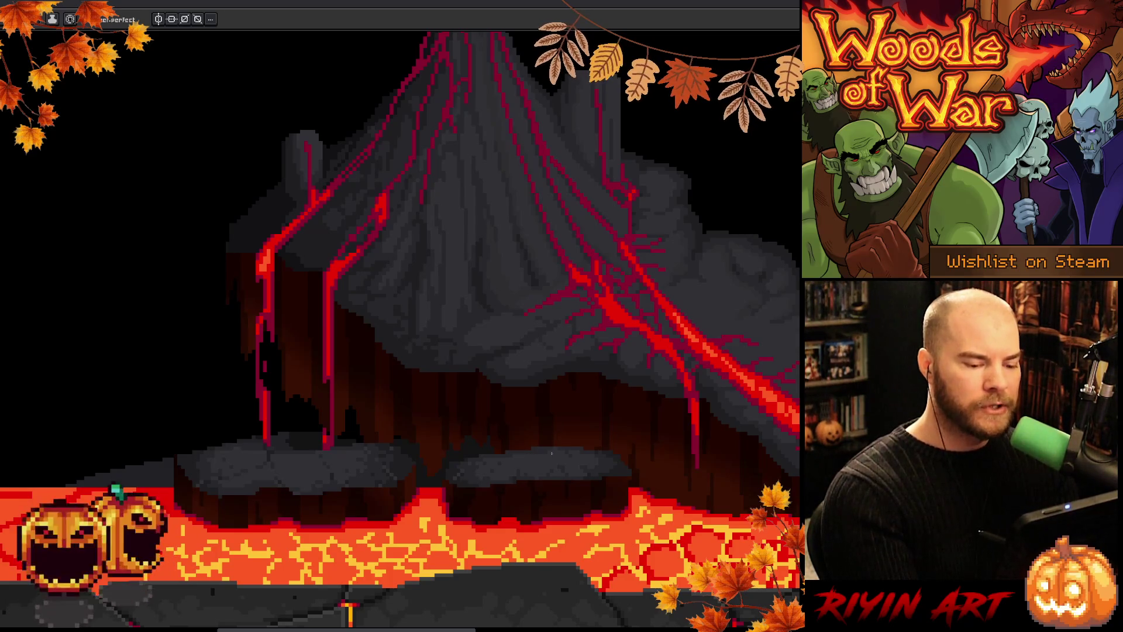
{"action": "key", "text": "i"}
{"action": "key", "text": "b"}
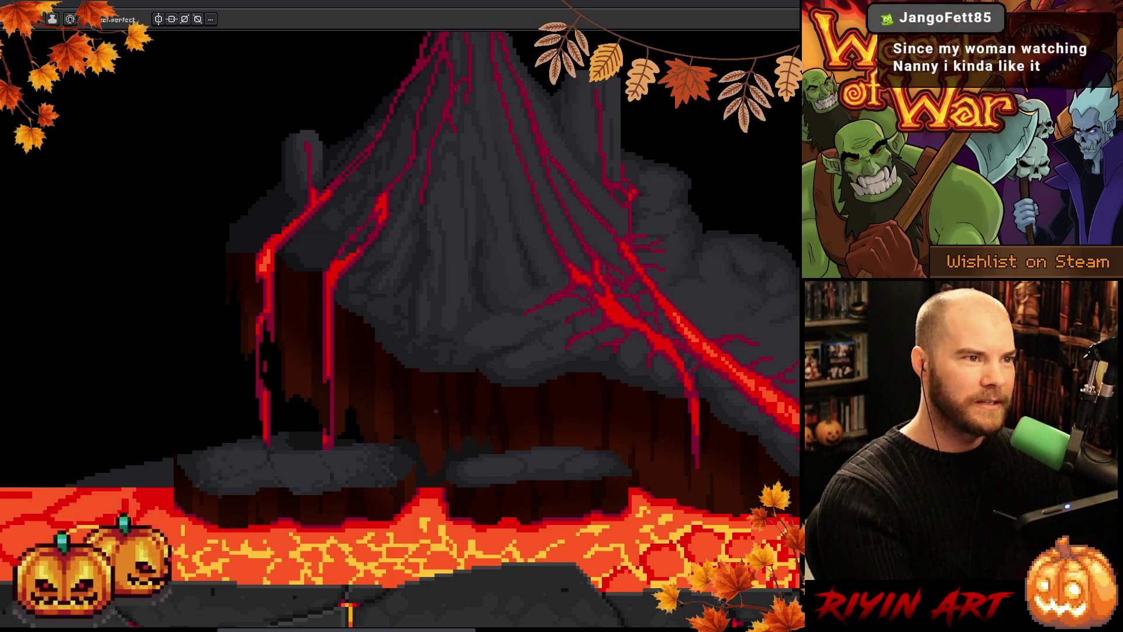
{"action": "key", "text": "space"}
- Touch up the volcano's left side with sampled colours and save the sprite with Ctrl+S
{"action": "left_click_drag", "start_coordinate": [418, 455], "coordinate": [567, 465]}
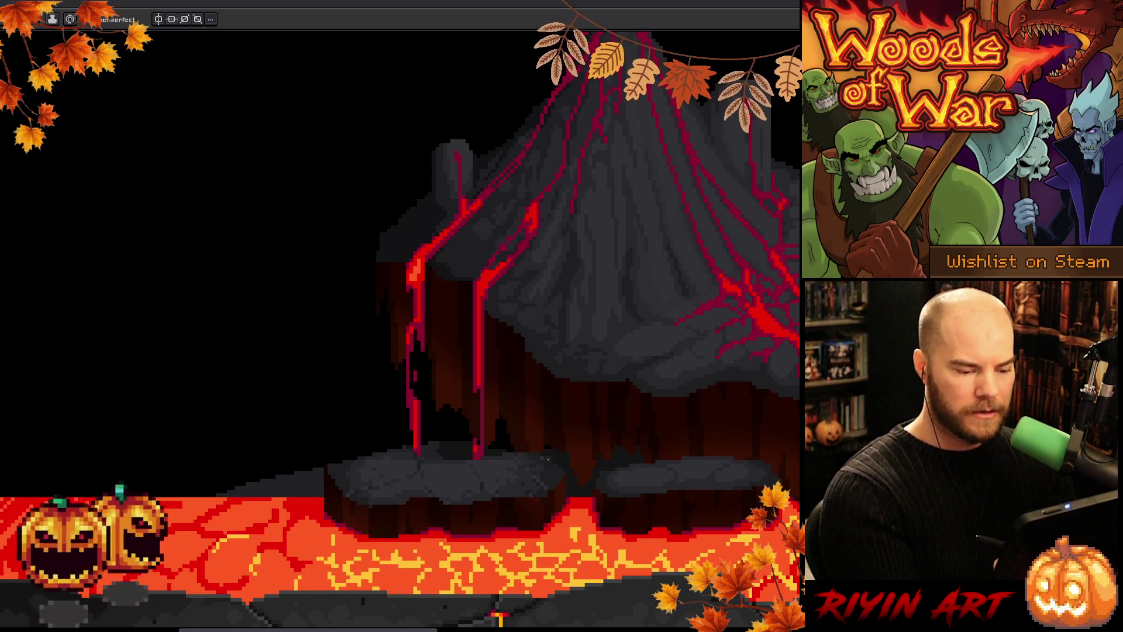
{"action": "key", "text": "i"}
{"action": "key", "text": "b"}
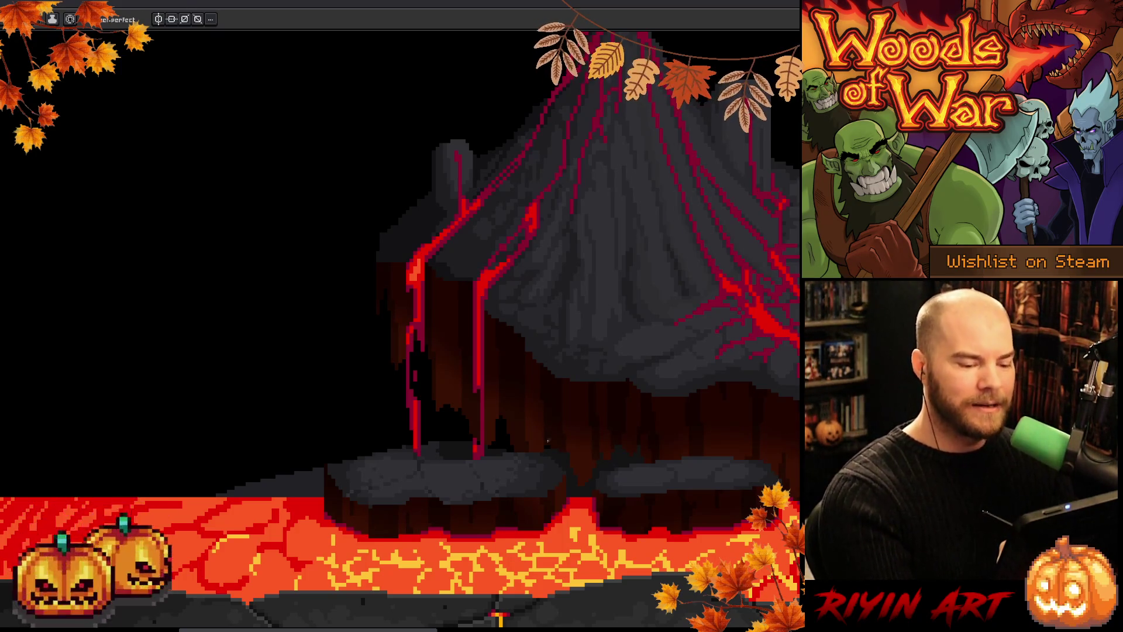
{"action": "key", "text": "b"}
{"action": "key", "text": "e"}
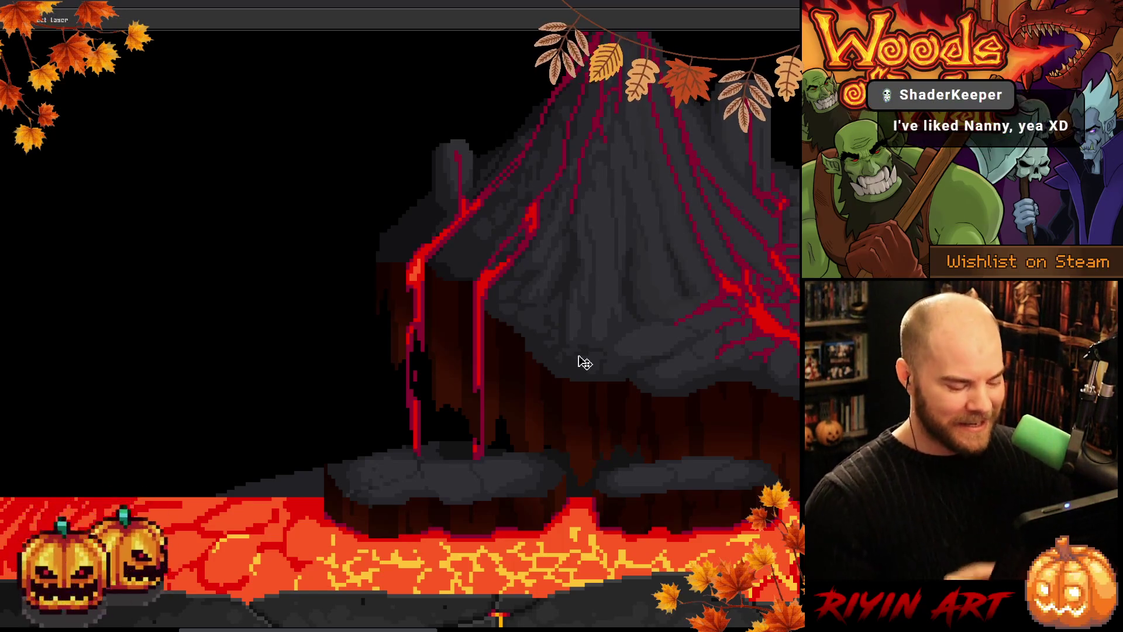
{"action": "key", "text": "ctrl+s"}
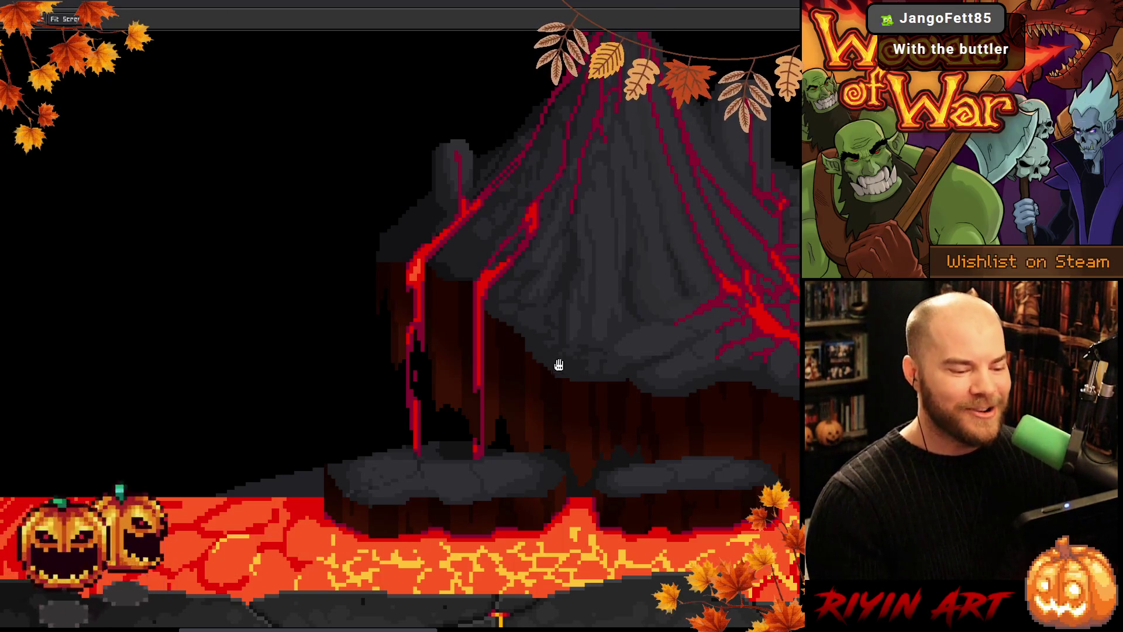
{"action": "left_click_drag", "start_coordinate": [556, 366], "coordinate": [496, 336]}
- Retouch the red lava drips on the cliff face with colours eyedropped from the artwork
{"action": "scroll", "coordinate": [330, 412], "scroll_direction": "up", "scroll_amount": 1}
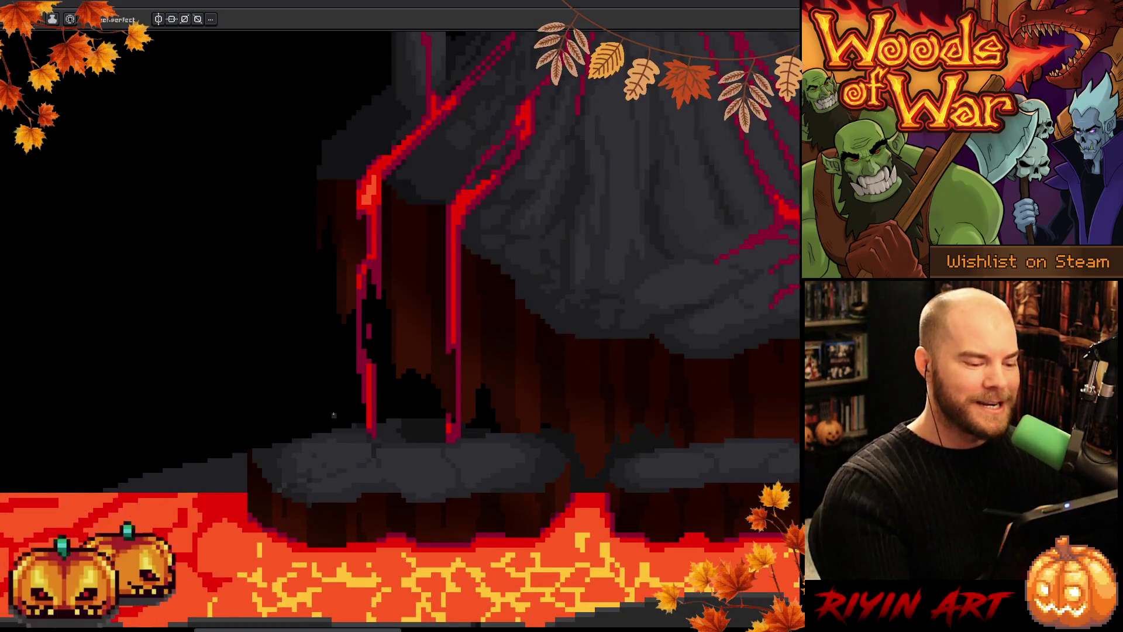
{"action": "key", "text": "i"}
{"action": "key", "text": "b"}
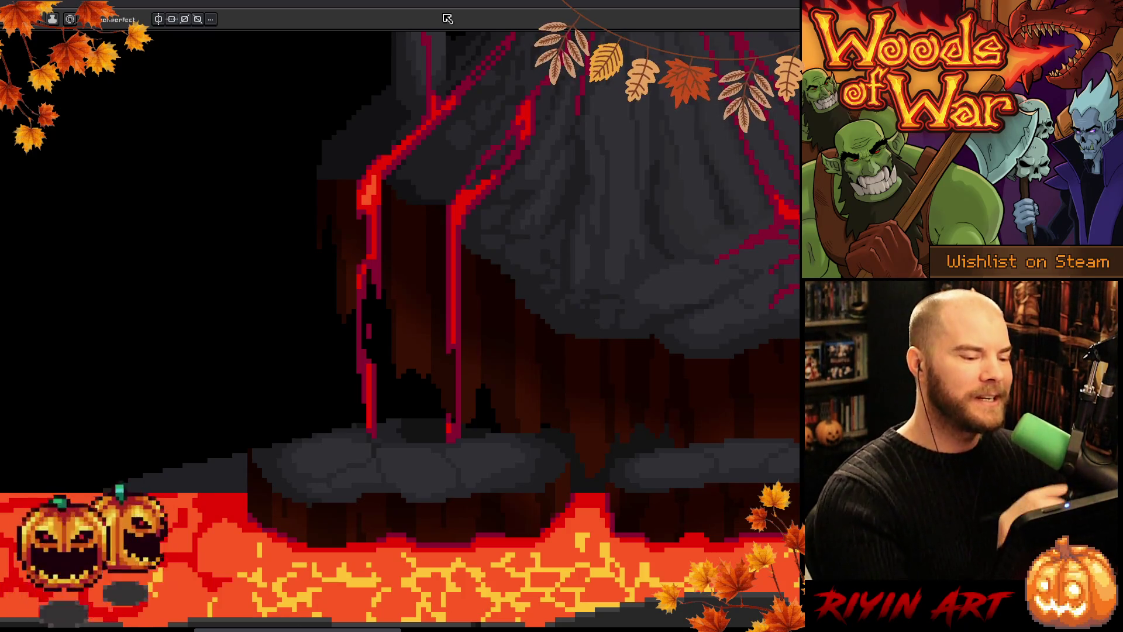
{"action": "key", "text": "i"}
{"action": "left_click", "coordinate": [375, 261], "text": "alt"}
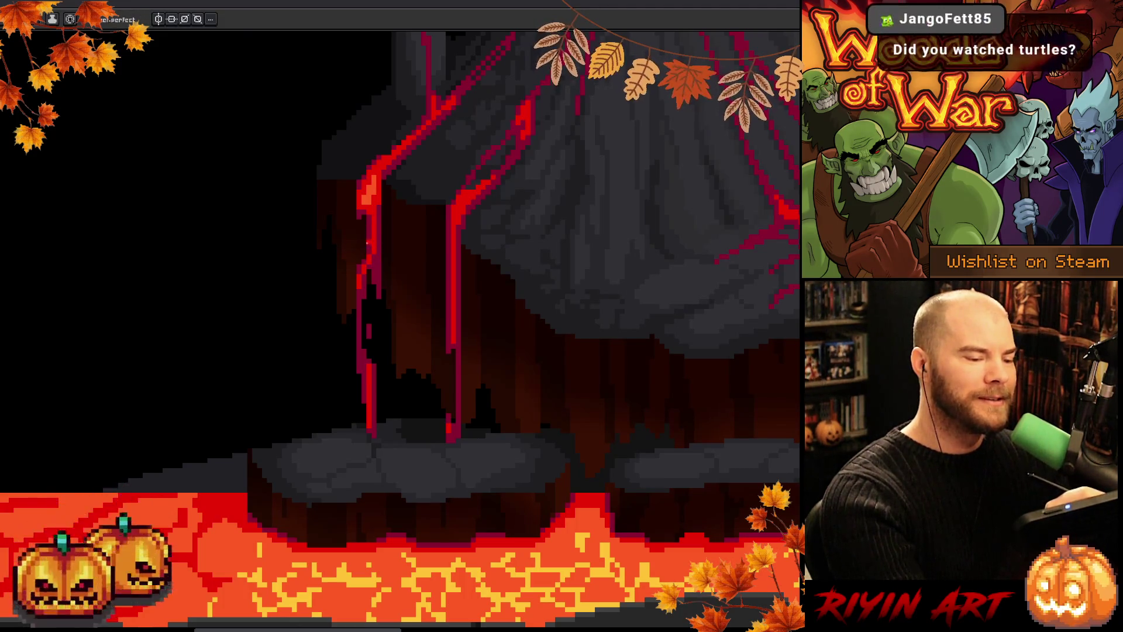
{"action": "left_click", "coordinate": [364, 229], "text": "alt"}
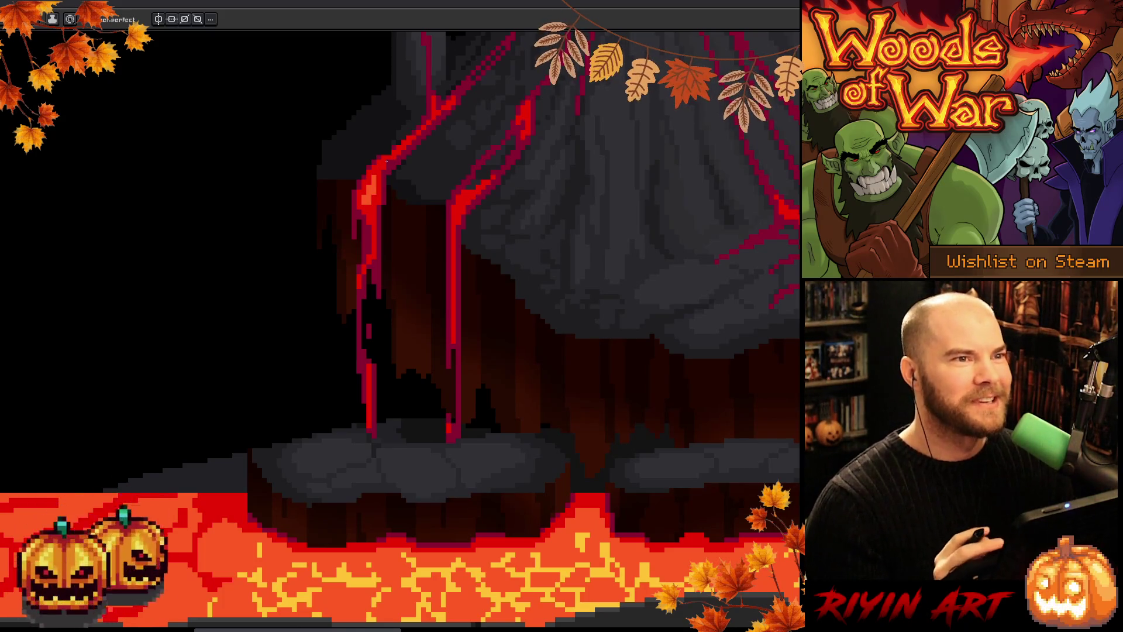
- Paint extra branches onto the lava veins across the slope, then save with Ctrl+S
{"action": "key", "text": "z"}
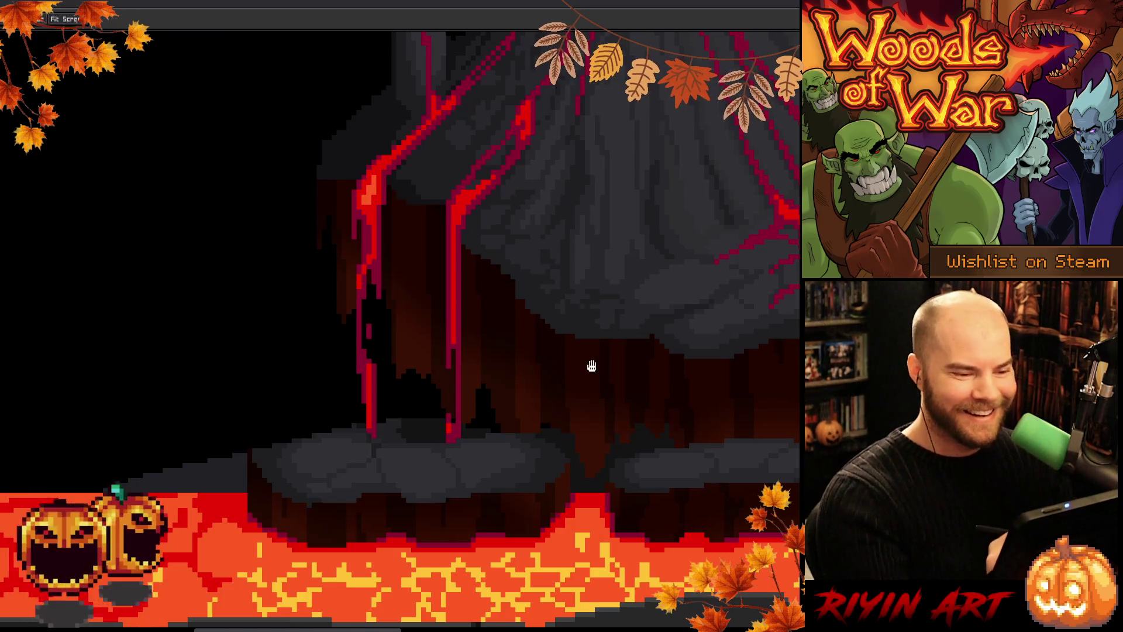
{"action": "scroll", "coordinate": [409, 429], "scroll_direction": "down", "scroll_amount": 2}
{"action": "key", "text": "b"}
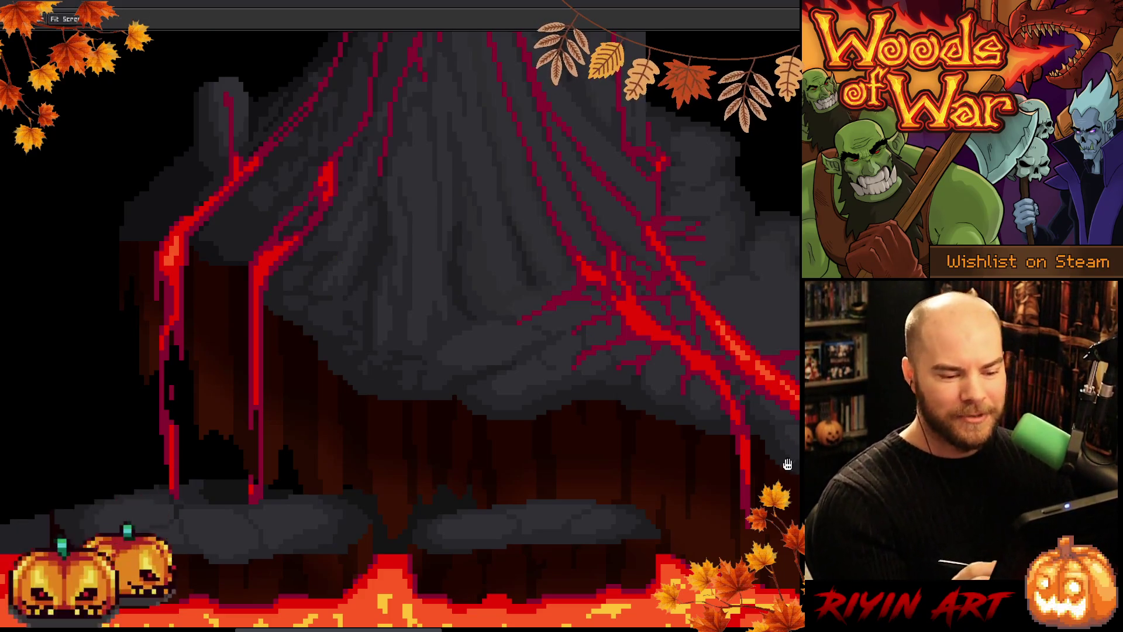
{"action": "scroll", "coordinate": [562, 410], "scroll_direction": "right", "scroll_amount": 5}
{"action": "scroll", "coordinate": [562, 410], "scroll_direction": "down", "scroll_amount": 2}
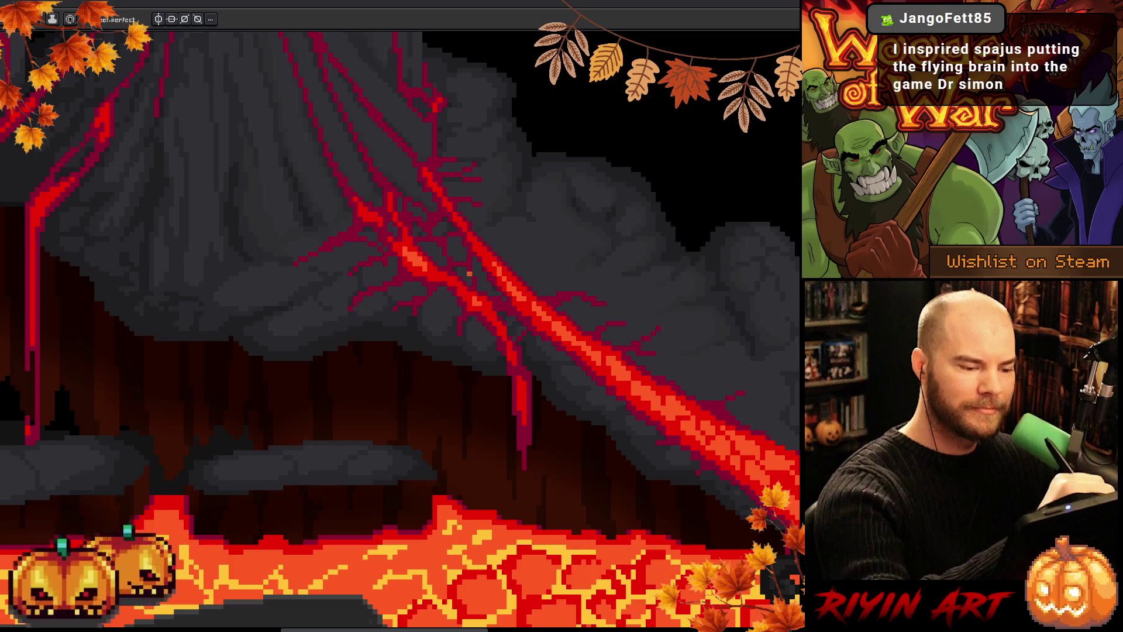
{"action": "key", "text": "ctrl+s"}
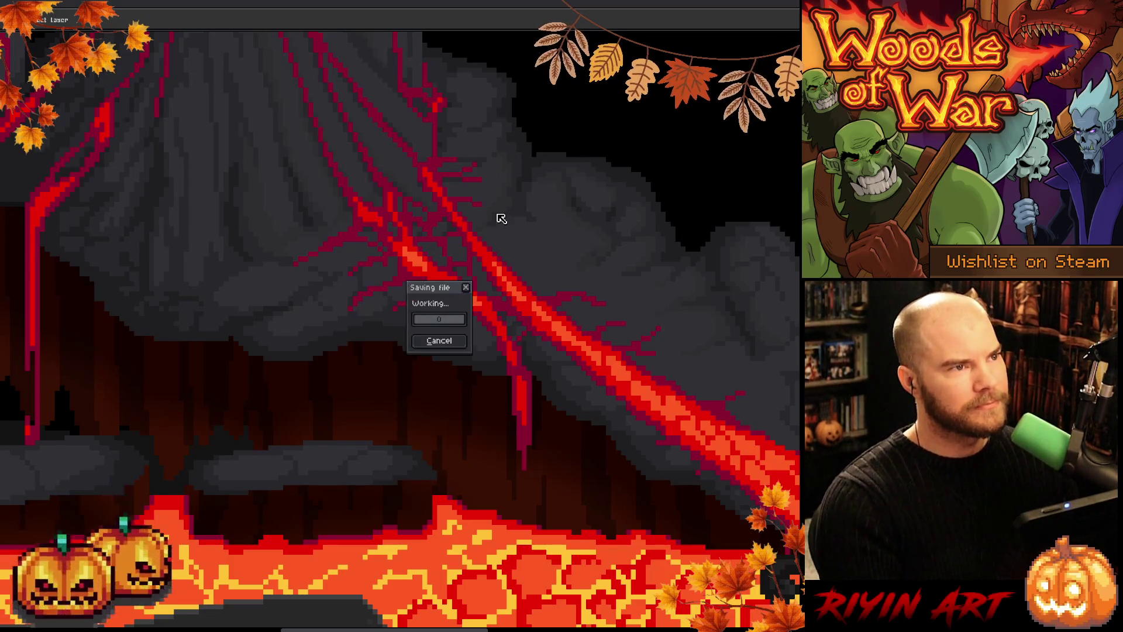
- Zoom in on the grey stone platform in the lava and shade its top and cracks
{"action": "scroll", "coordinate": [363, 258], "scroll_direction": "down", "scroll_amount": 2}
{"action": "scroll", "coordinate": [500, 384], "scroll_direction": "up", "scroll_amount": 2}
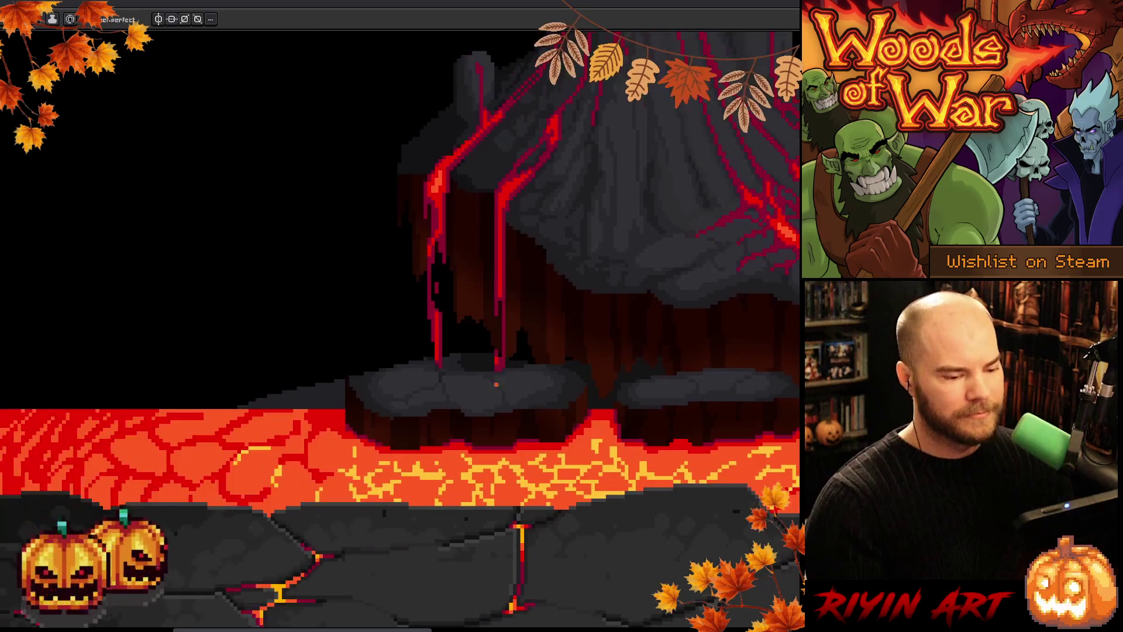
{"action": "scroll", "coordinate": [500, 385], "scroll_direction": "up", "scroll_amount": 1}
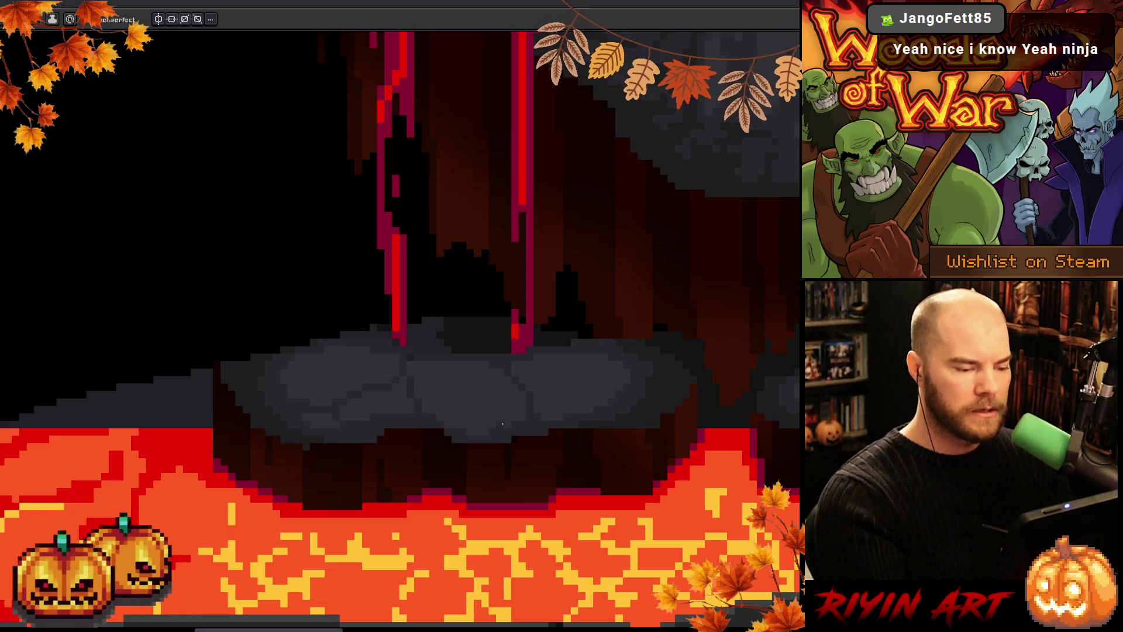
{"action": "key", "text": "Tab"}
{"action": "scroll", "coordinate": [362, 284], "scroll_direction": "down", "scroll_amount": 1}
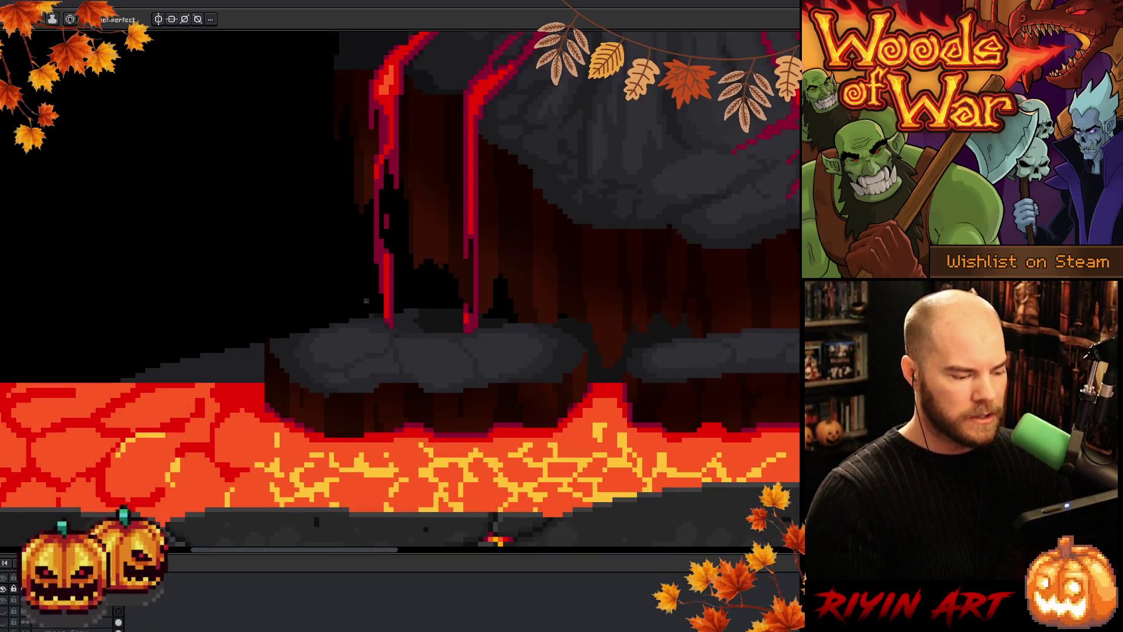
{"action": "left_click", "coordinate": [3, 599], "text": "alt"}
{"action": "left_click", "coordinate": [3, 599], "text": "alt"}
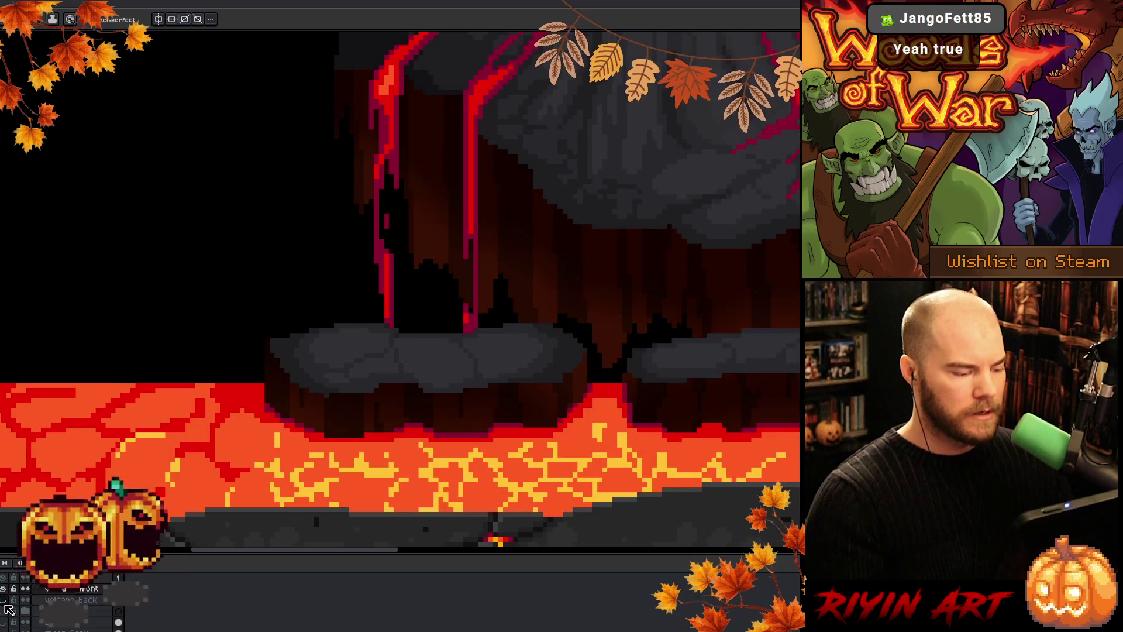
{"action": "left_click", "coordinate": [5, 609]}
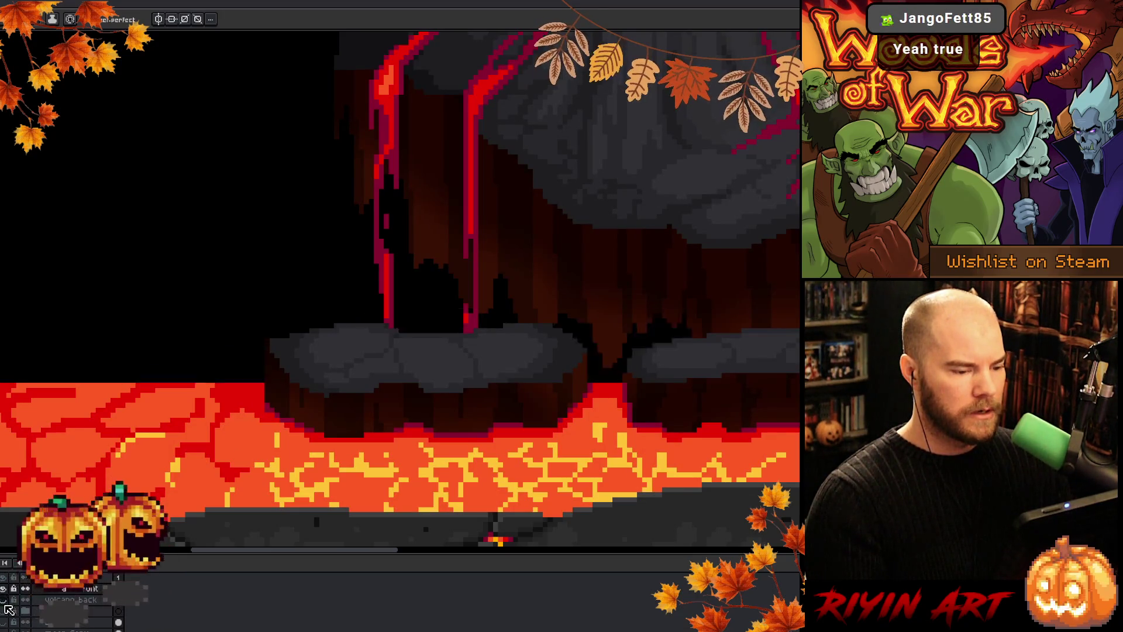
{"action": "left_click", "coordinate": [5, 608]}
{"action": "left_click", "coordinate": [5, 609]}
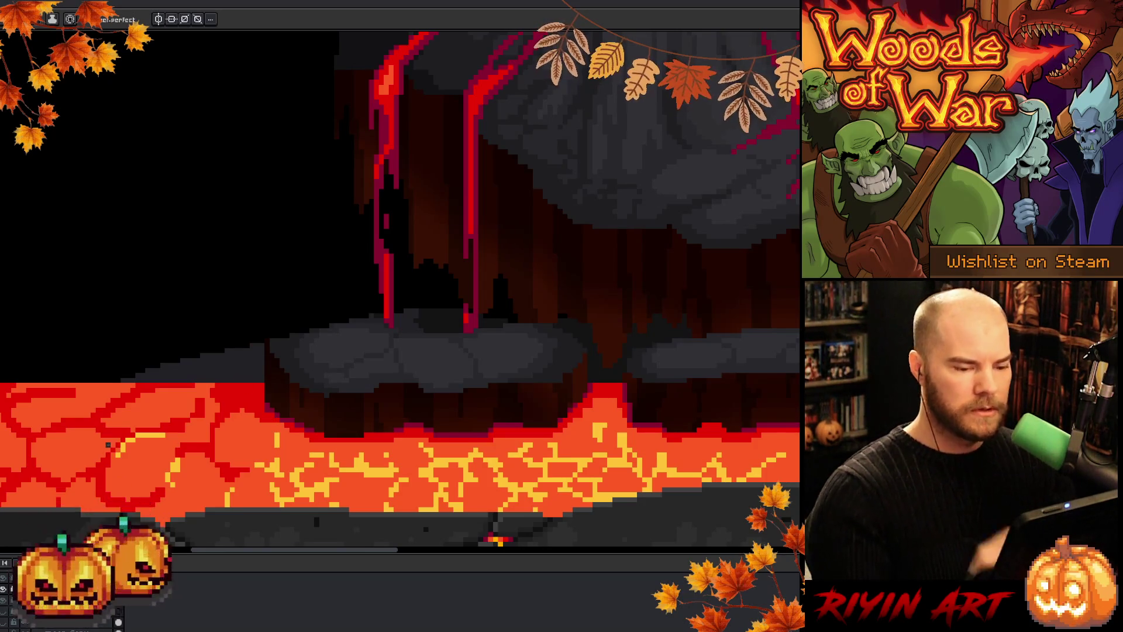
{"action": "left_click_drag", "start_coordinate": [809, 376], "coordinate": [658, 391]}
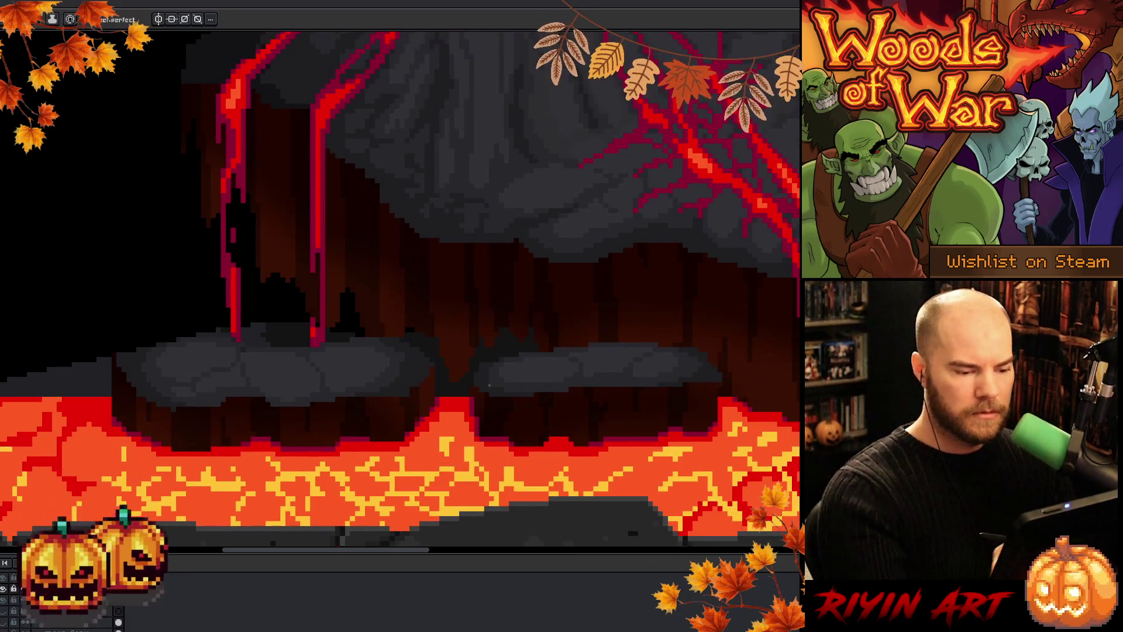
{"action": "key", "text": "b"}
{"action": "key", "text": "e"}
{"action": "key", "text": "i"}
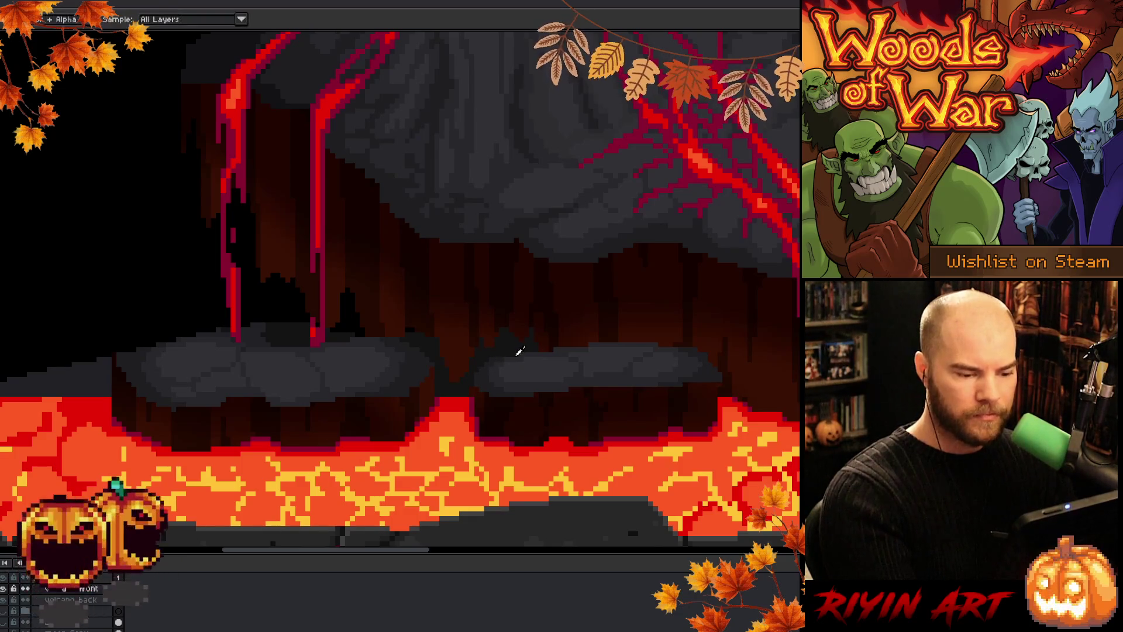
{"action": "left_click", "coordinate": [507, 353]}
{"action": "key", "text": "b"}
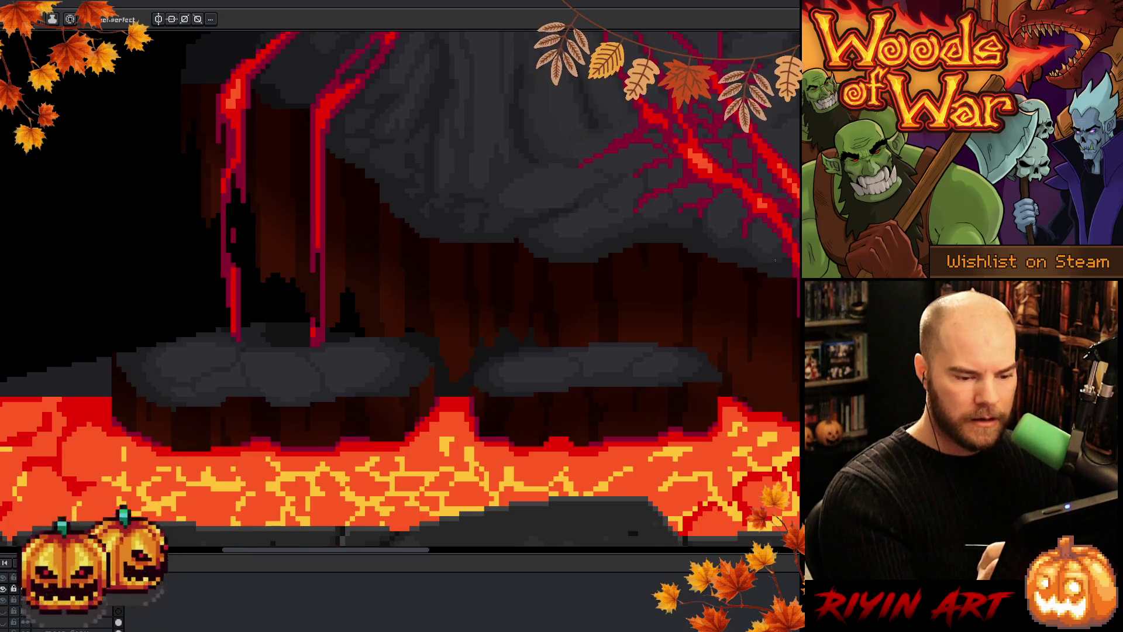
{"action": "scroll", "coordinate": [741, 310], "scroll_direction": "left", "scroll_amount": 5}
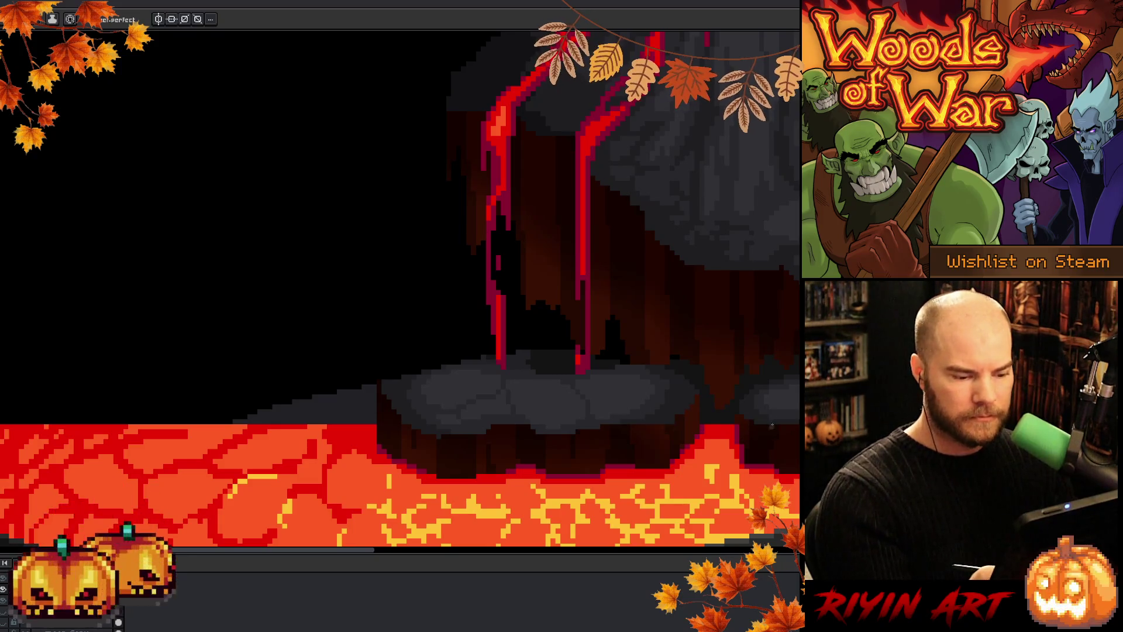
{"action": "key", "text": "alt"}
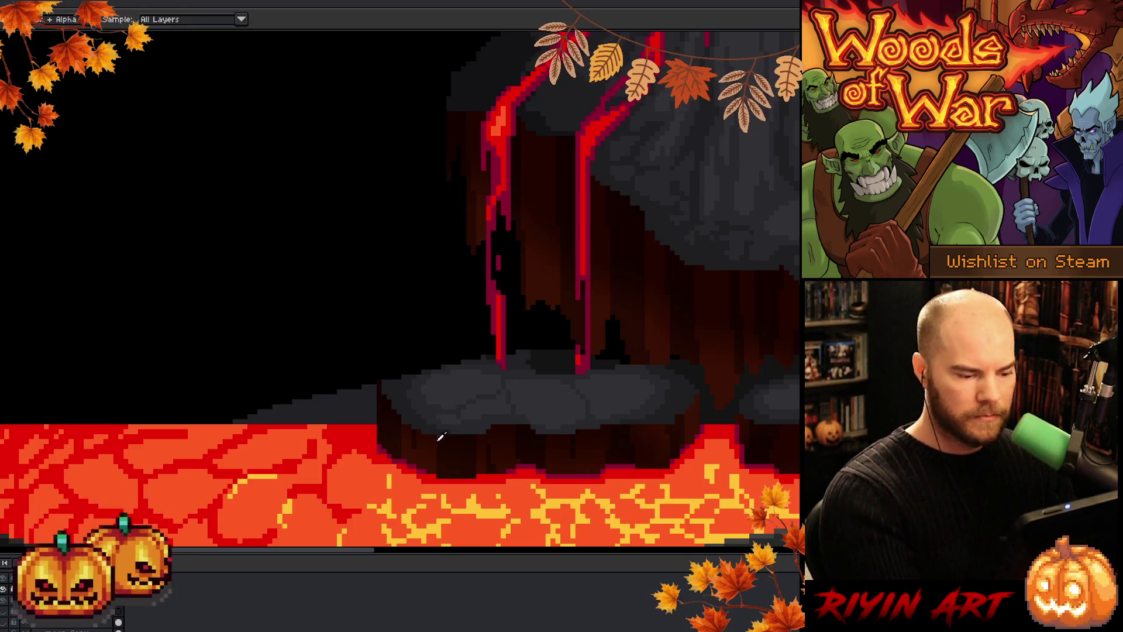
{"action": "key", "text": "alt"}
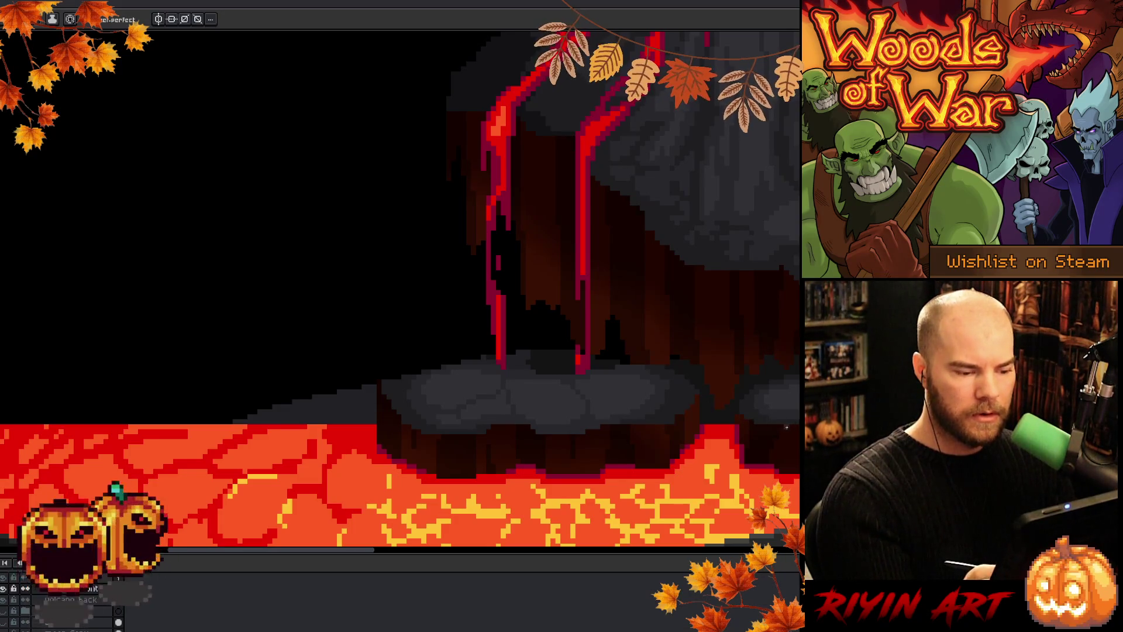
{"action": "key", "text": "b"}
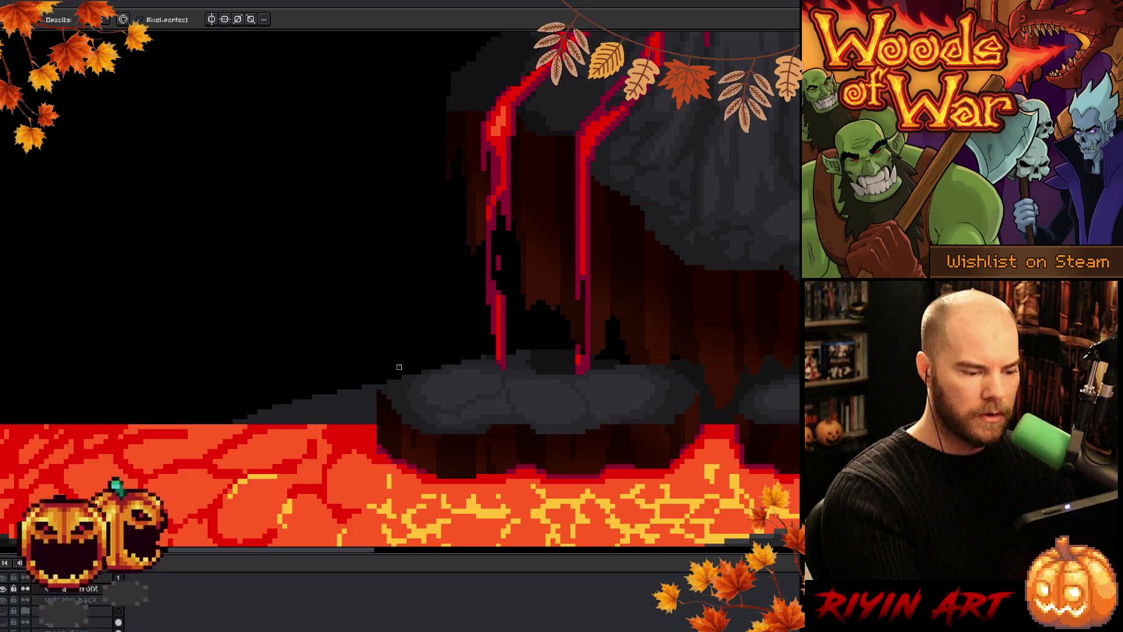
{"action": "mouse_move", "coordinate": [399, 367]}
{"action": "left_mouse_down"}
{"action": "mouse_move", "coordinate": [551, 393]}
{"action": "mouse_move", "coordinate": [336, 411]}
{"action": "left_mouse_up"}
{"action": "left_click_drag", "start_coordinate": [737, 404], "coordinate": [317, 388]}
{"action": "key", "text": "alt"}
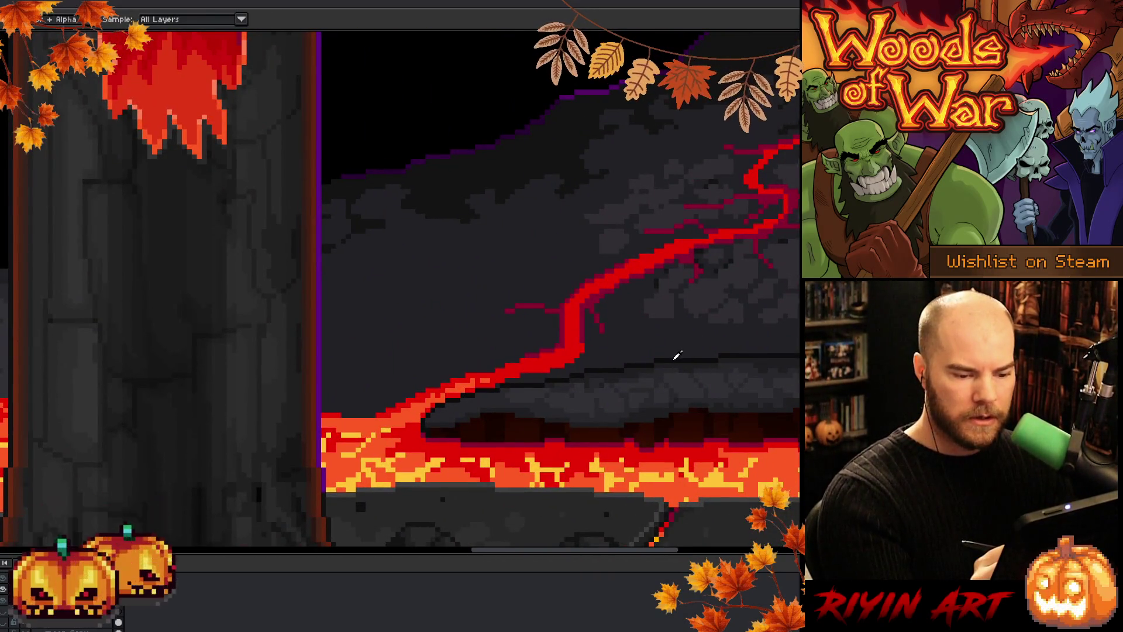
{"action": "mouse_move", "coordinate": [201, 466]}
{"action": "left_mouse_down"}
{"action": "mouse_move", "coordinate": [371, 388]}
{"action": "mouse_move", "coordinate": [648, 381]}
{"action": "mouse_move", "coordinate": [703, 438]}
{"action": "mouse_move", "coordinate": [651, 447]}
{"action": "left_mouse_up"}
{"action": "key", "text": "m"}
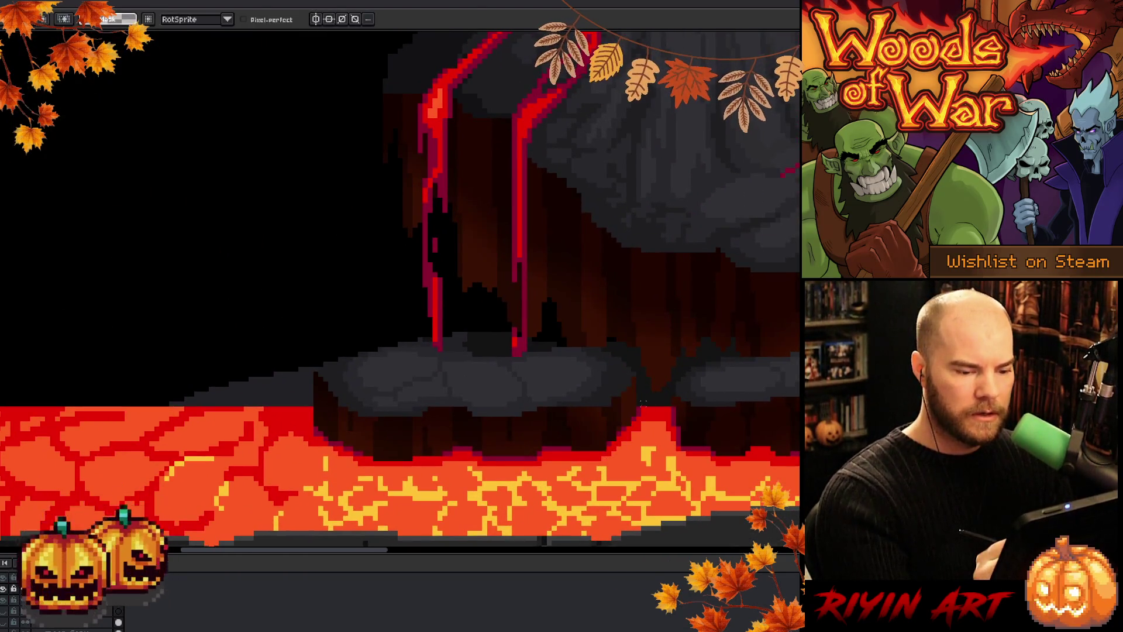
- Switch back to the Pencil and hide the black background behind the lava-fall pillars
{"action": "key", "text": "b"}
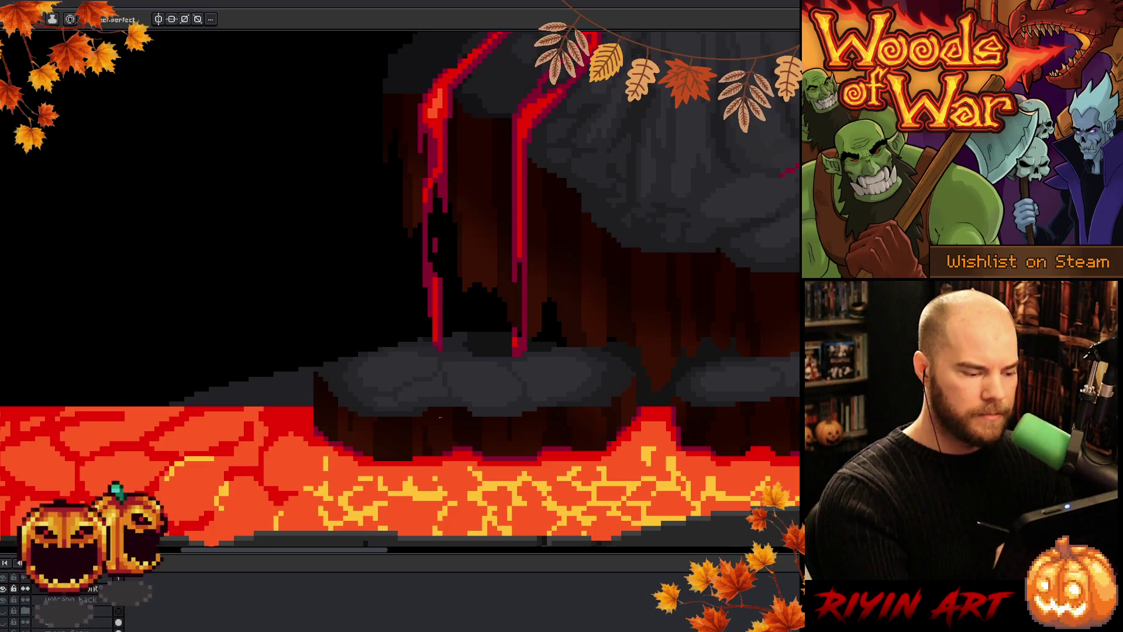
{"action": "key", "text": "ctrl+z"}
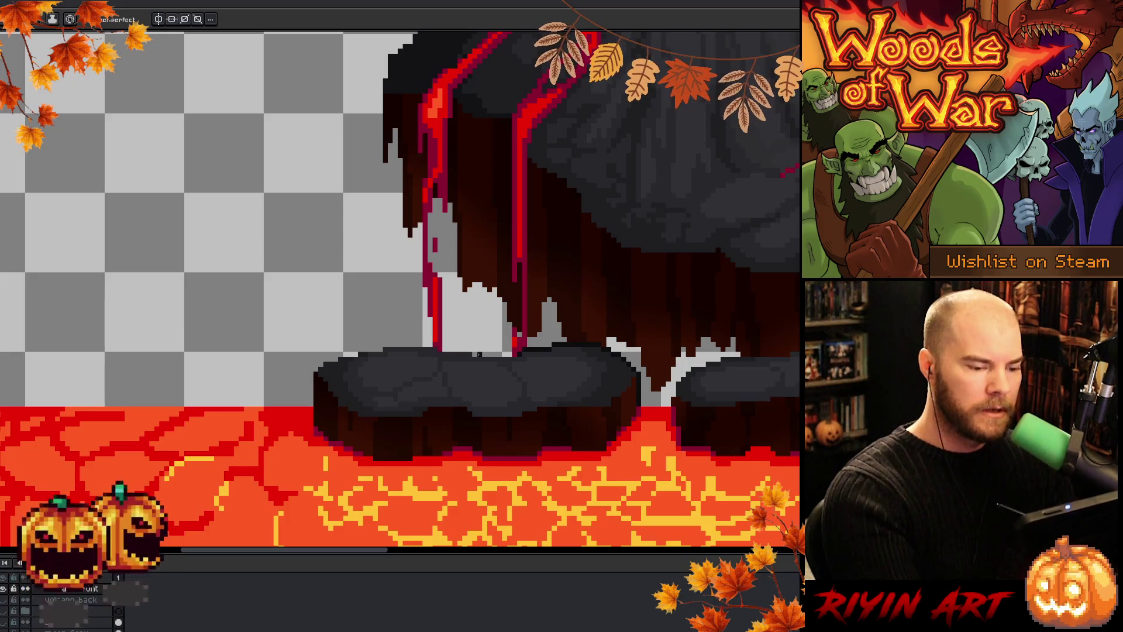
- Outline the left rock ledge's top and left edges in dark pixels, sampling the edge colour
{"action": "left_click_drag", "start_coordinate": [479, 354], "coordinate": [474, 351]}
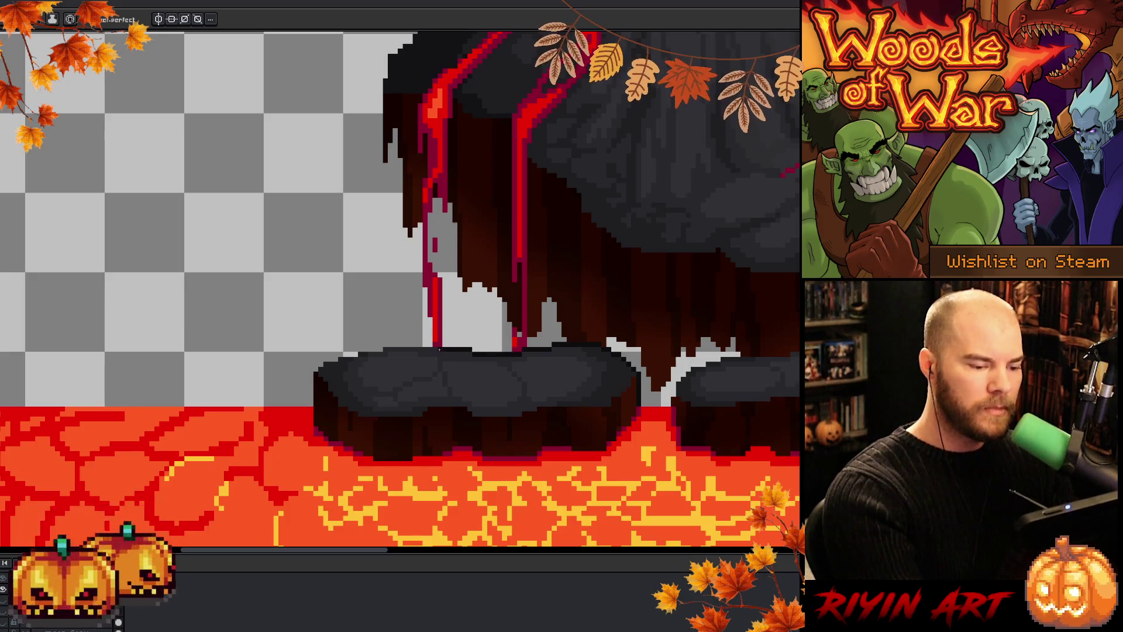
{"action": "left_click_drag", "start_coordinate": [384, 344], "coordinate": [436, 344]}
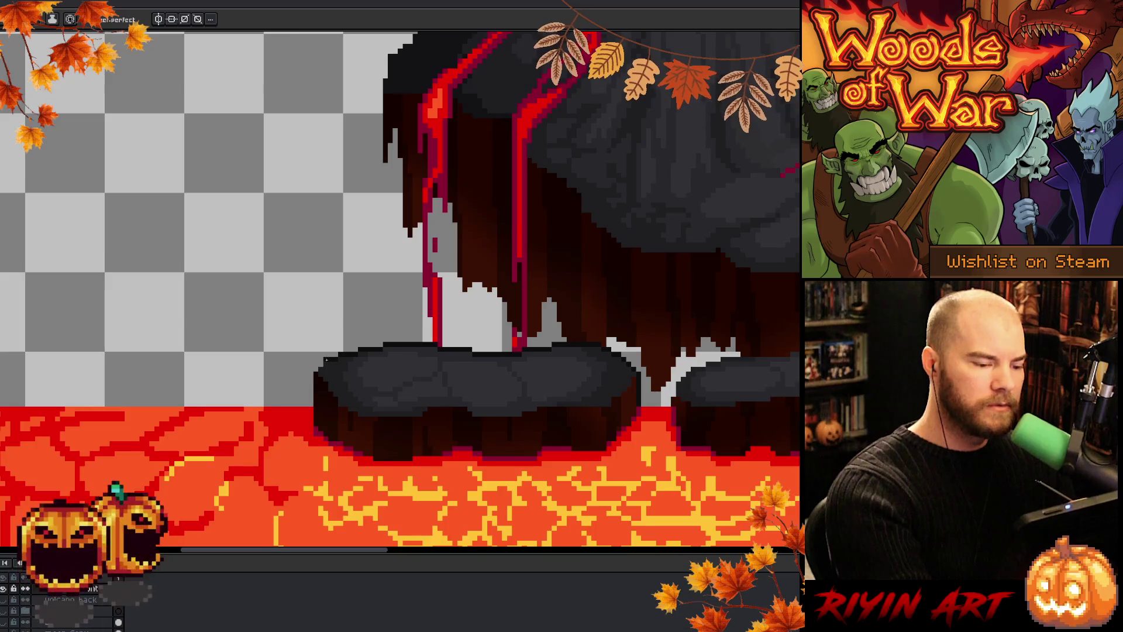
{"action": "left_click_drag", "start_coordinate": [311, 373], "coordinate": [310, 413]}
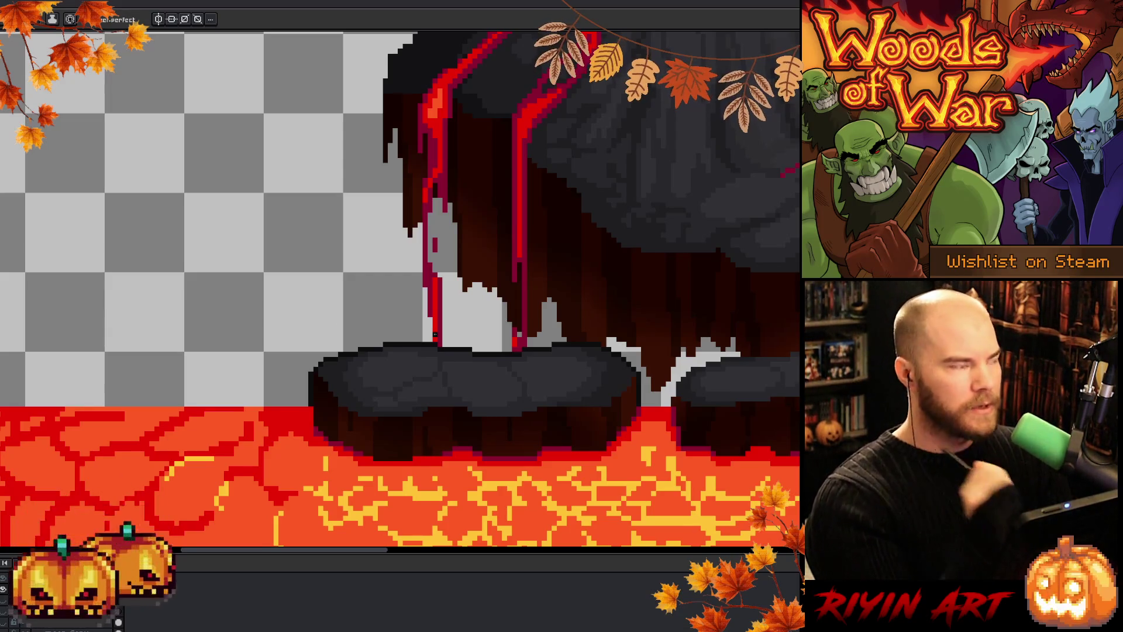
{"action": "key", "text": "i"}
{"action": "left_click", "coordinate": [321, 428], "text": "alt"}
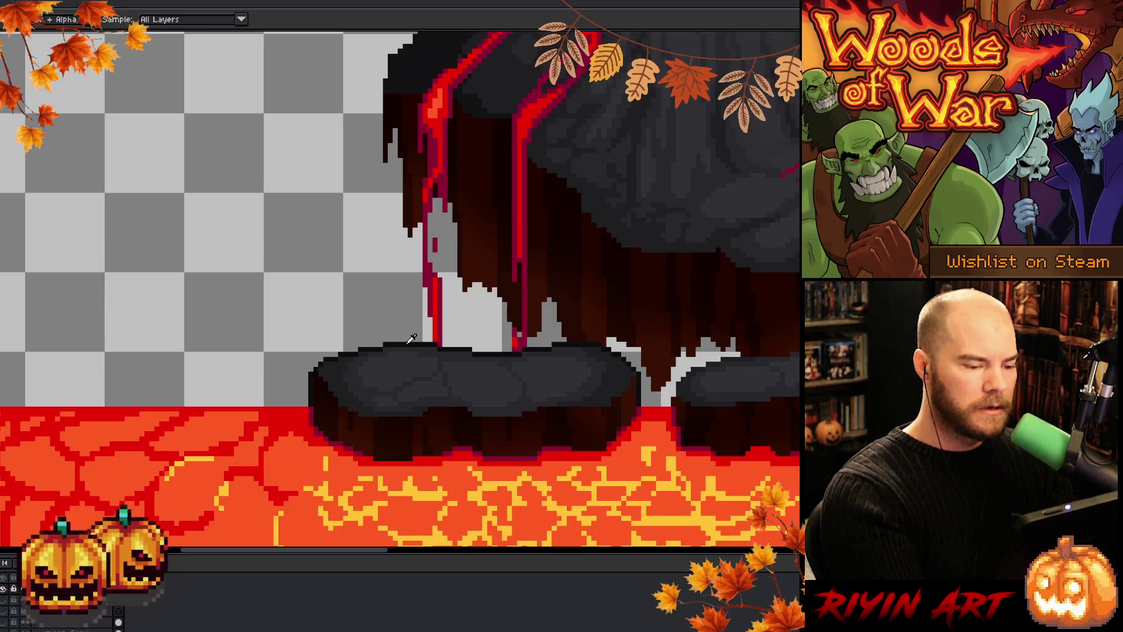
- Pan to show both ledges and add a dark stroke along the right ledge's edge
{"action": "key", "text": "h"}
{"action": "left_click_drag", "start_coordinate": [728, 426], "coordinate": [526, 437]}
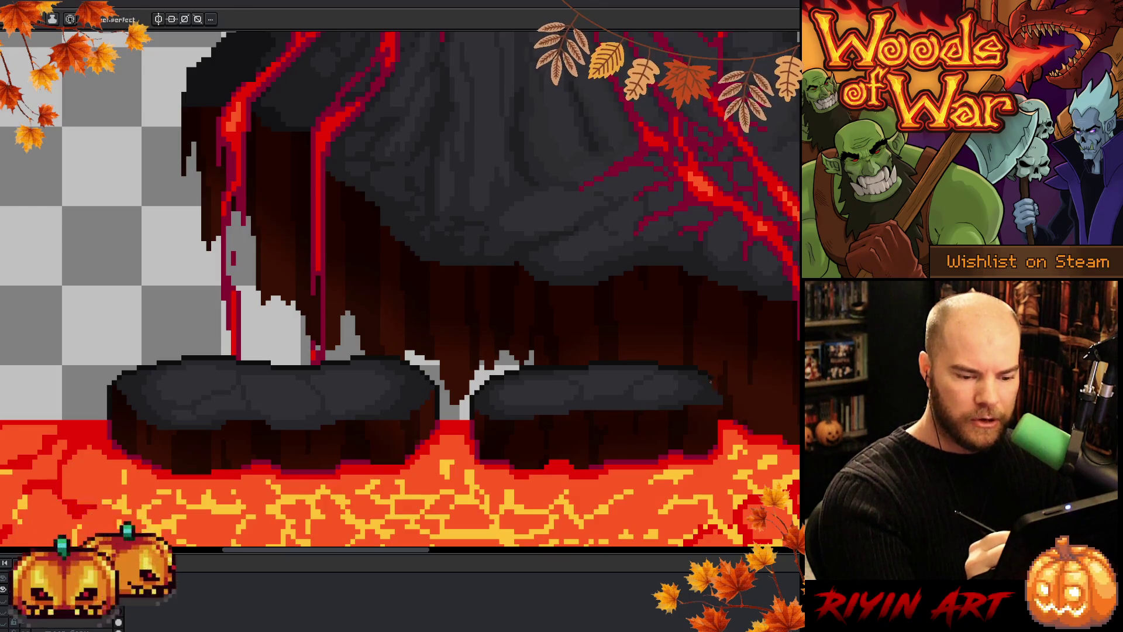
{"action": "key", "text": "alt"}
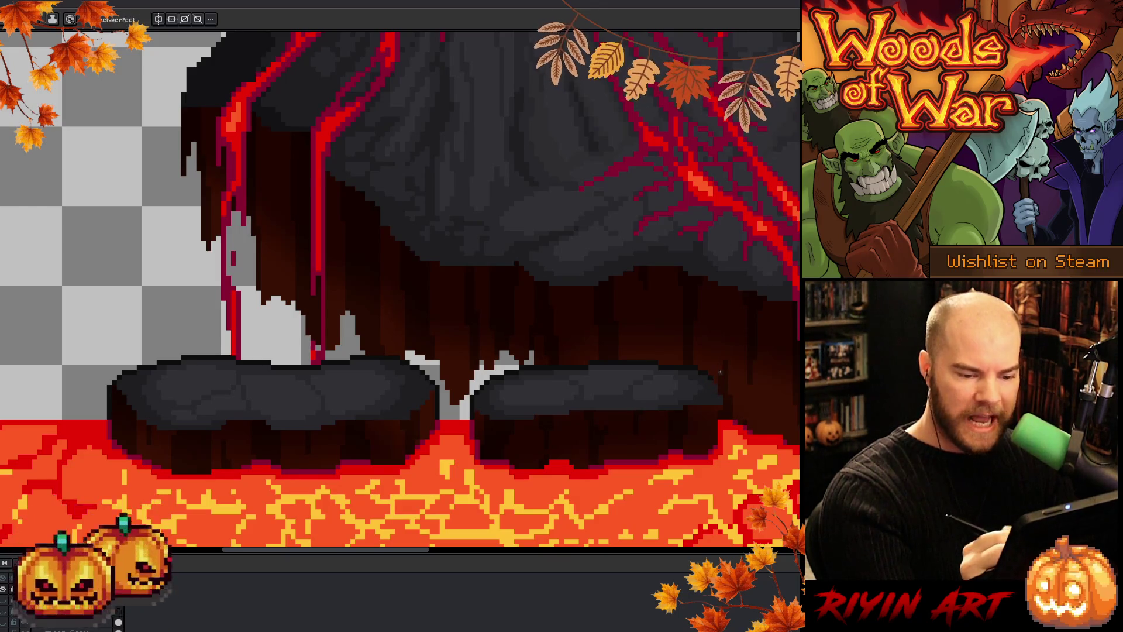
{"action": "left_click", "coordinate": [715, 372], "text": "alt"}
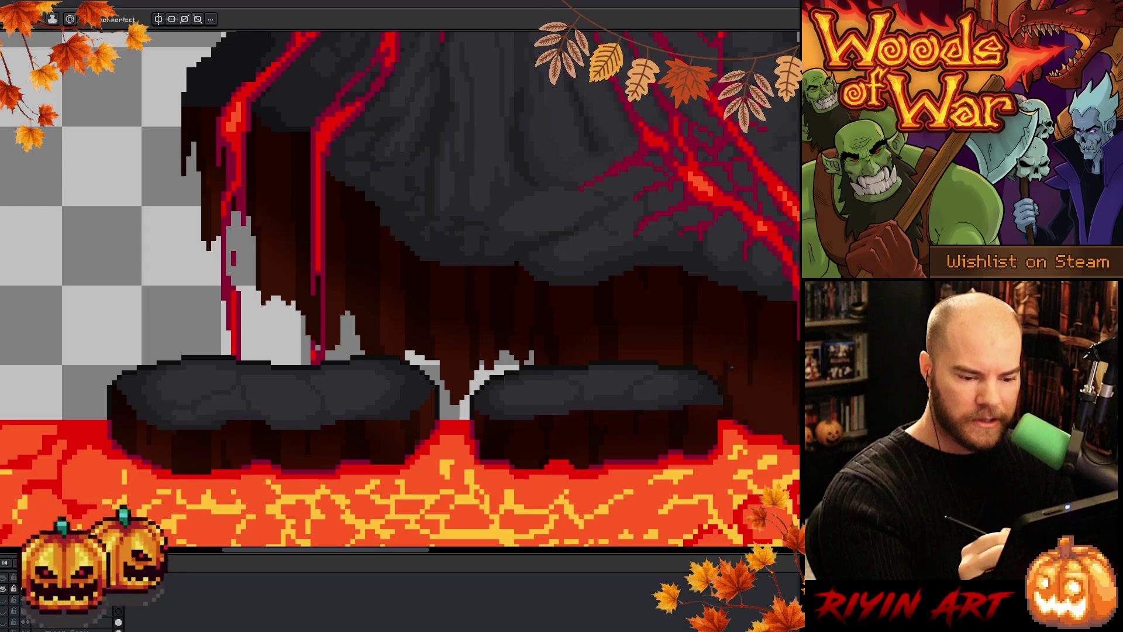
{"action": "key", "text": "alt"}
{"action": "left_click", "coordinate": [725, 432], "text": "alt"}
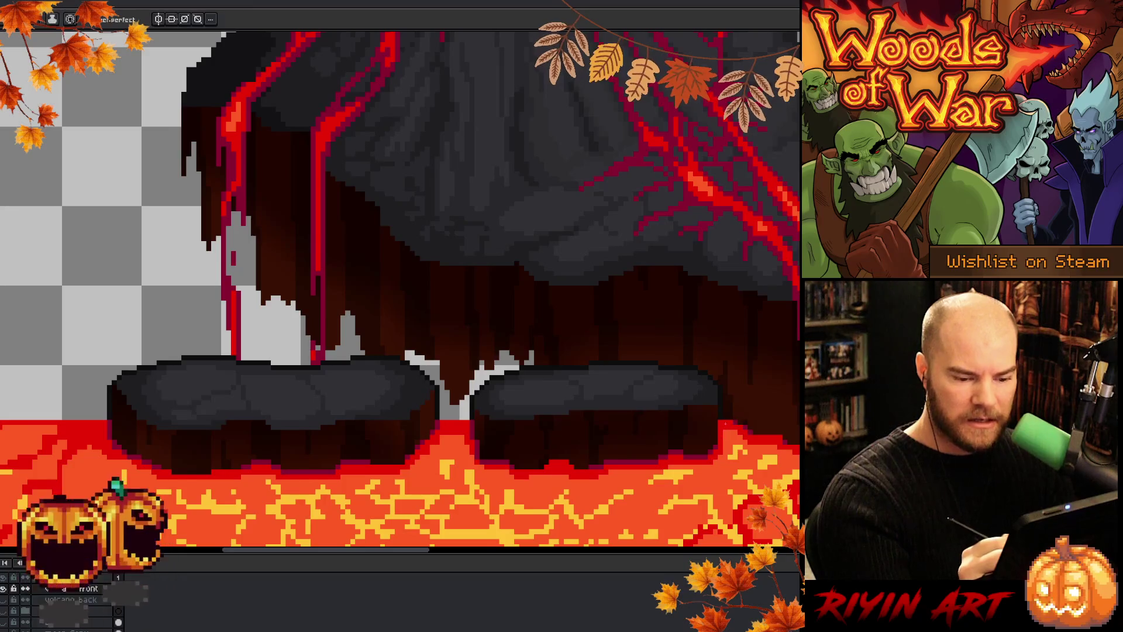
{"action": "left_click_drag", "start_coordinate": [721, 422], "coordinate": [721, 444]}
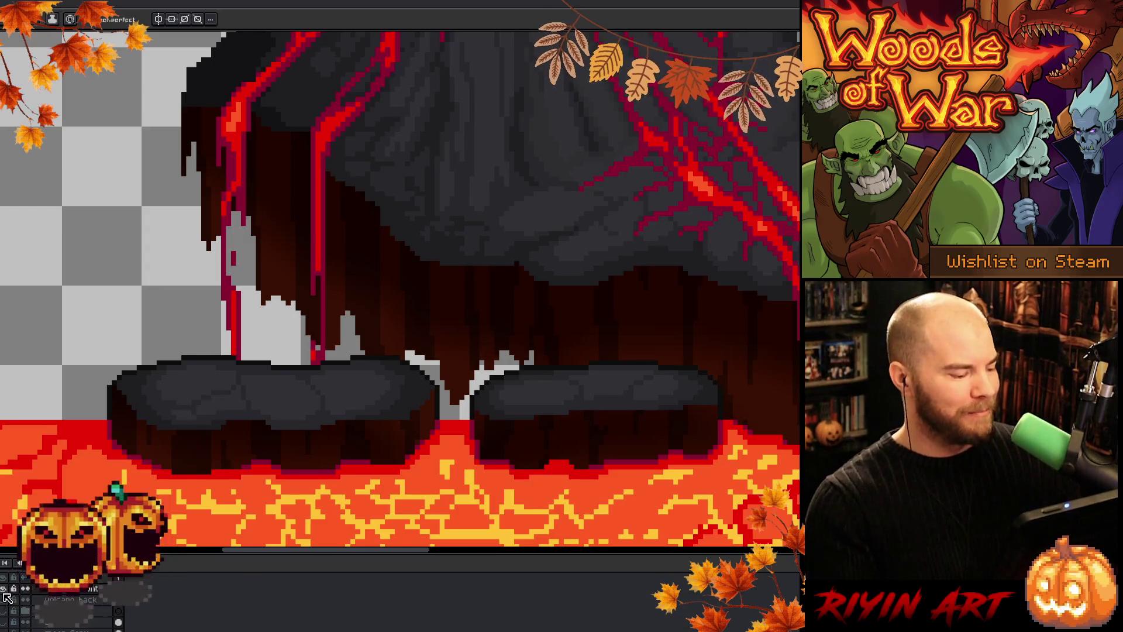
- Turn on the black background layer, zoom out, and pan from the haunted tree to the volcano
{"action": "left_click", "coordinate": [3, 621]}
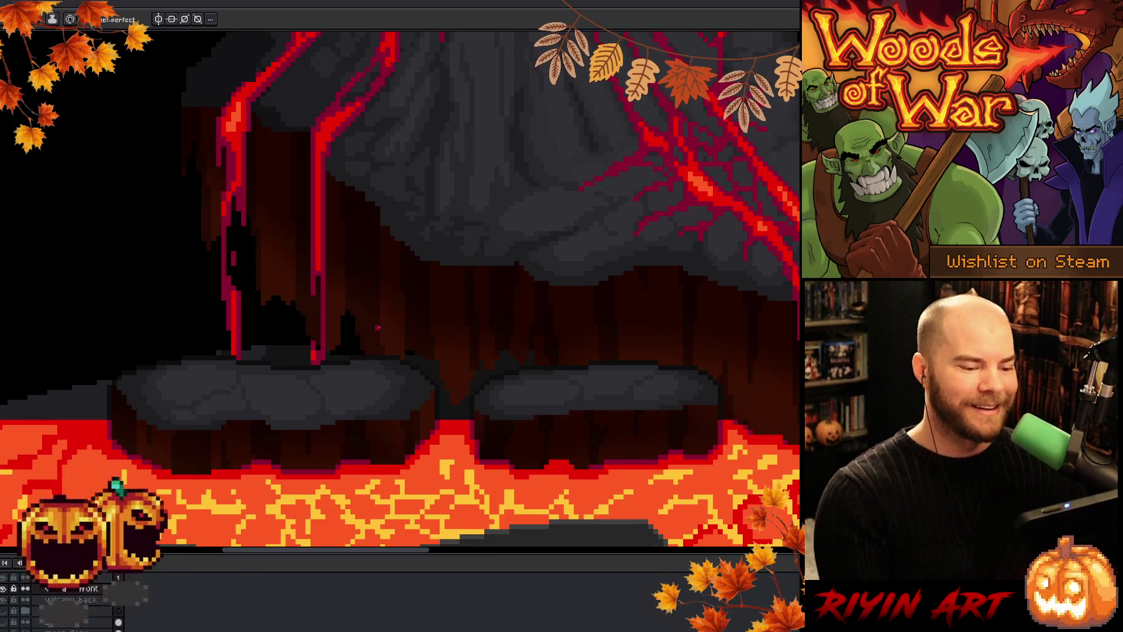
{"action": "scroll", "coordinate": [378, 327], "scroll_direction": "down", "scroll_amount": 2}
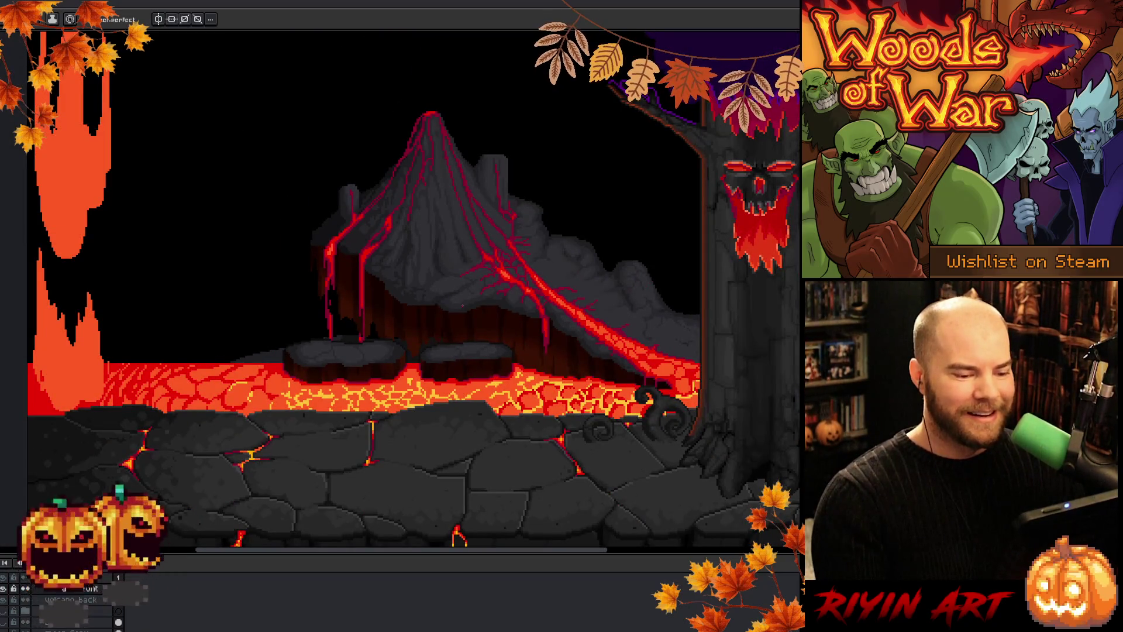
{"action": "left_click_drag", "start_coordinate": [603, 308], "coordinate": [471, 351]}
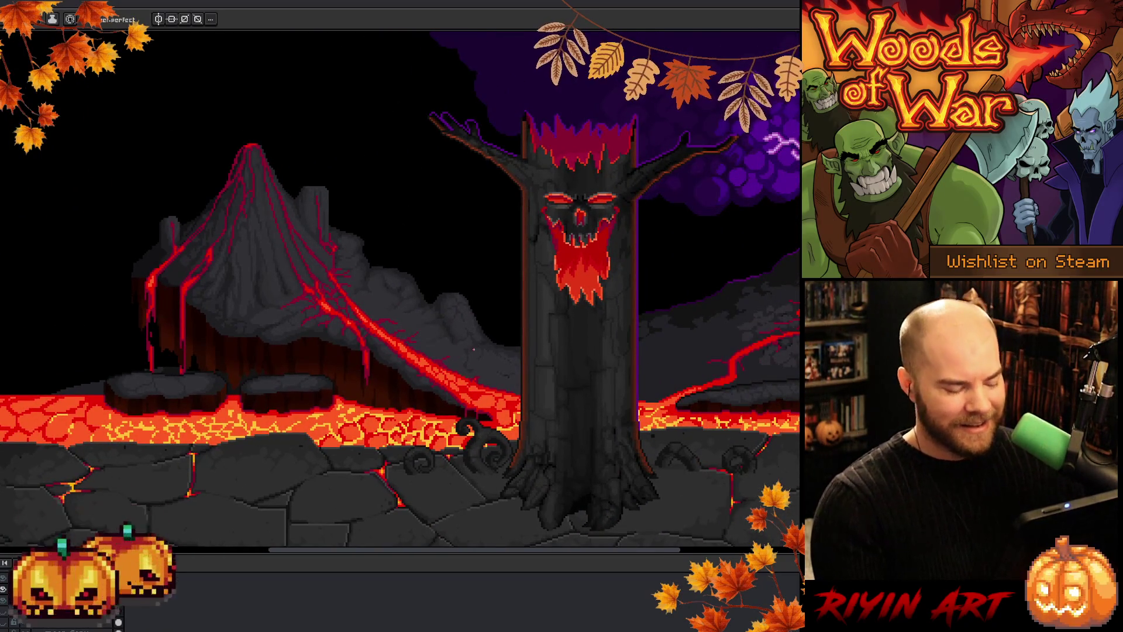
{"action": "right_click", "coordinate": [480, 356]}
{"action": "key", "text": "b"}
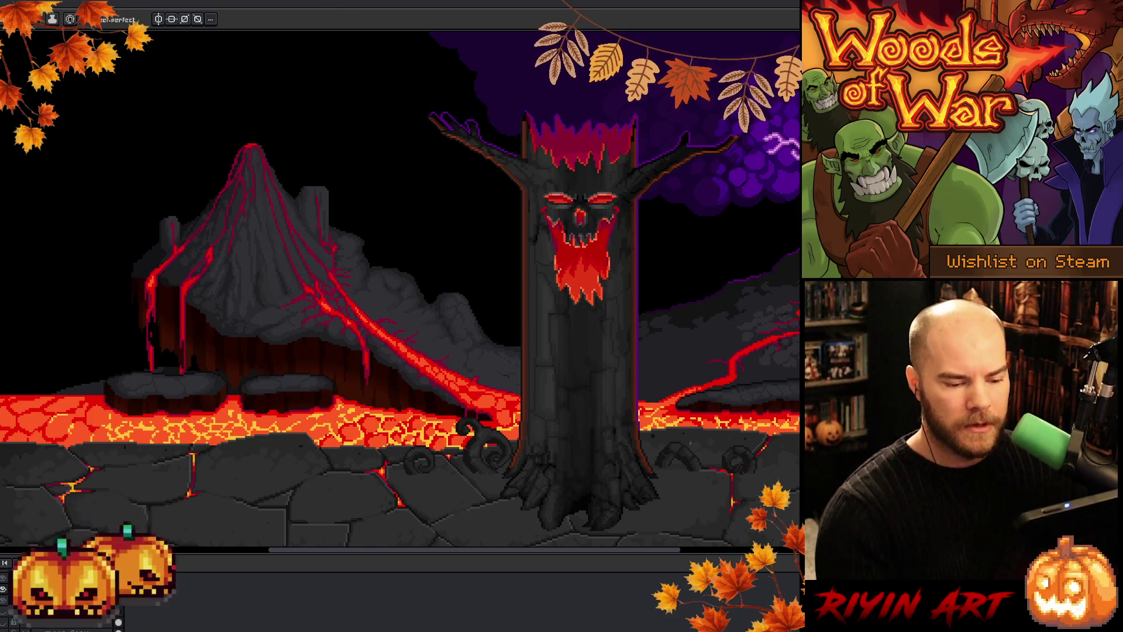
{"action": "left_click_drag", "start_coordinate": [693, 433], "coordinate": [517, 433]}
{"action": "key", "text": "space"}
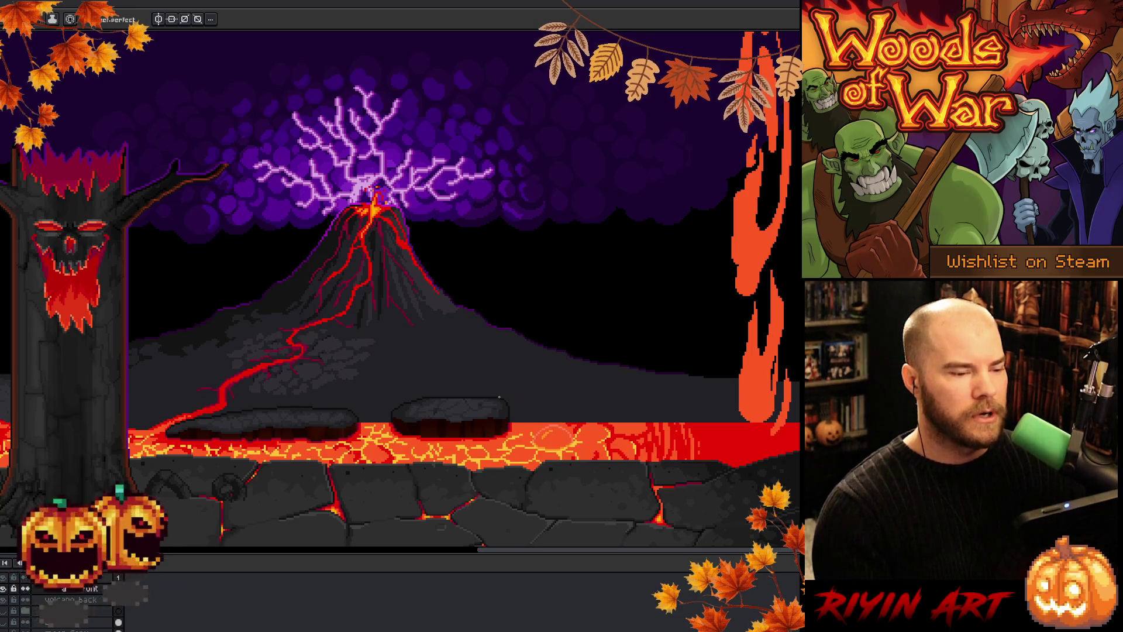
- Zoom in on the cracked grey rock ledge resting in the glowing lava river
{"action": "scroll", "coordinate": [460, 412], "scroll_direction": "up", "scroll_amount": 1}
{"action": "scroll", "coordinate": [458, 410], "scroll_direction": "down", "scroll_amount": 1}
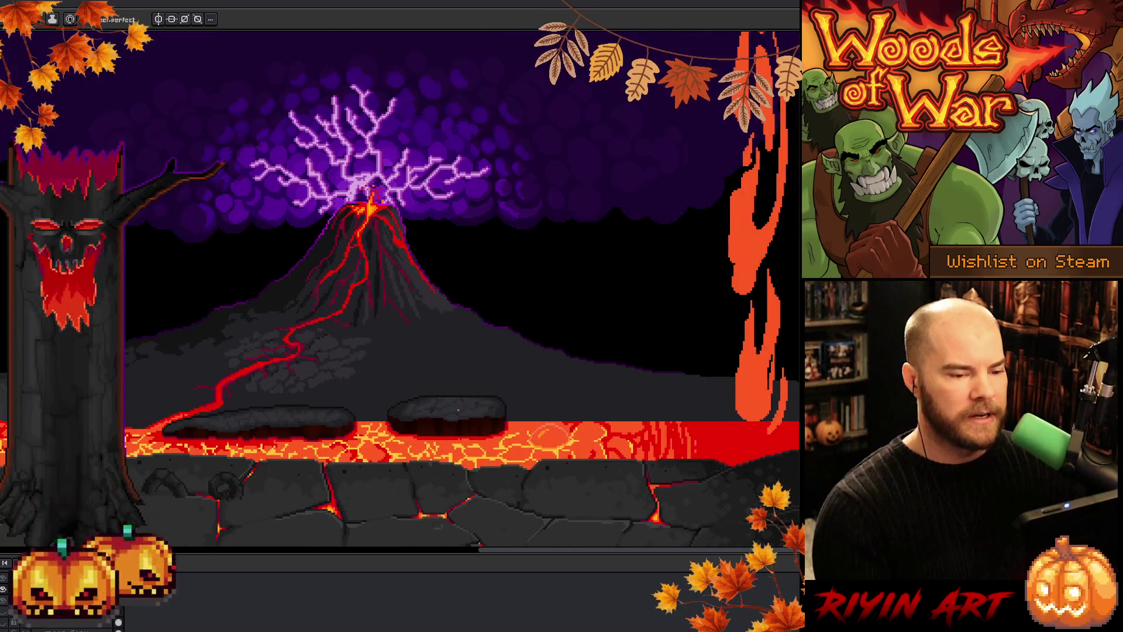
{"action": "scroll", "coordinate": [459, 409], "scroll_direction": "up", "scroll_amount": 2}
{"action": "scroll", "coordinate": [465, 409], "scroll_direction": "down", "scroll_amount": 1}
{"action": "scroll", "coordinate": [471, 408], "scroll_direction": "up", "scroll_amount": 1}
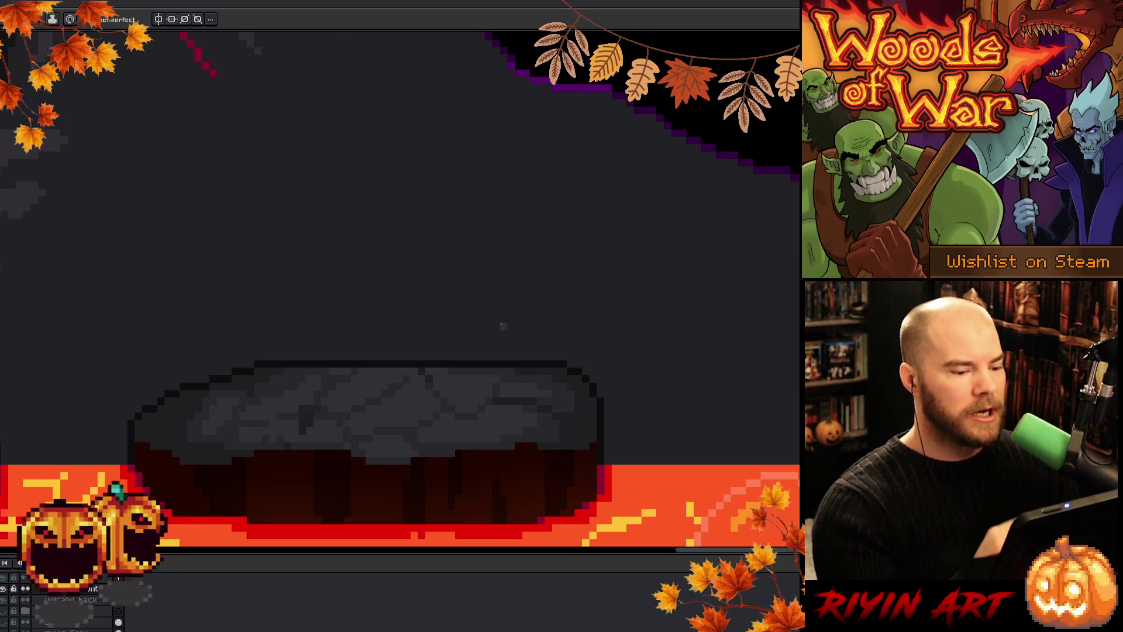
{"action": "left_click_drag", "start_coordinate": [455, 372], "coordinate": [581, 398]}
{"action": "key", "text": "b"}
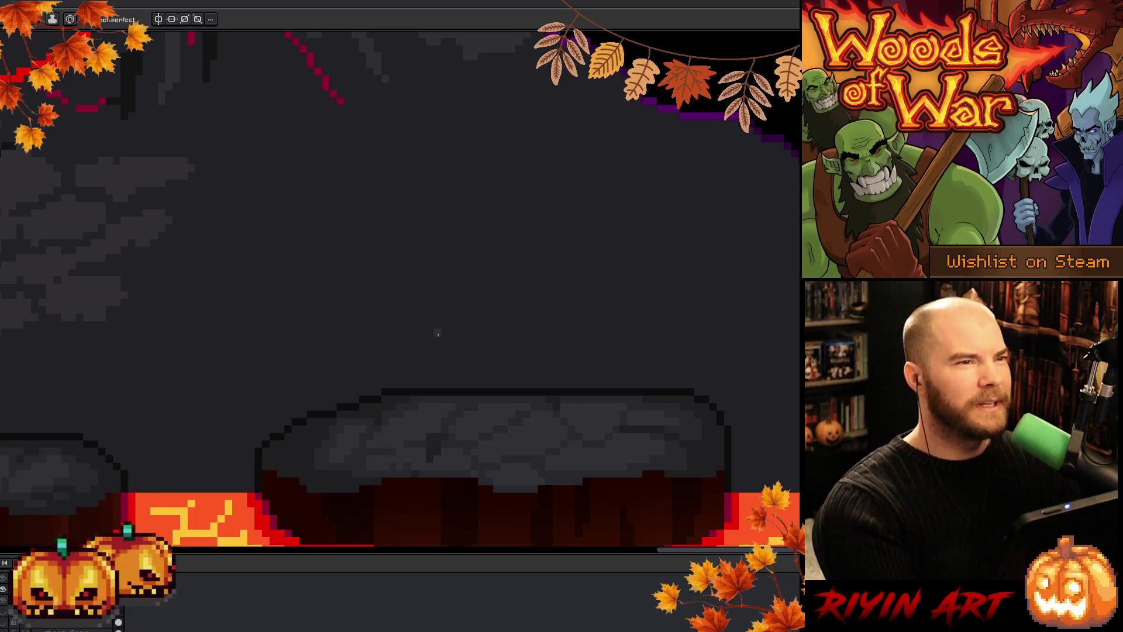
{"action": "left_click_drag", "start_coordinate": [487, 399], "coordinate": [624, 389]}
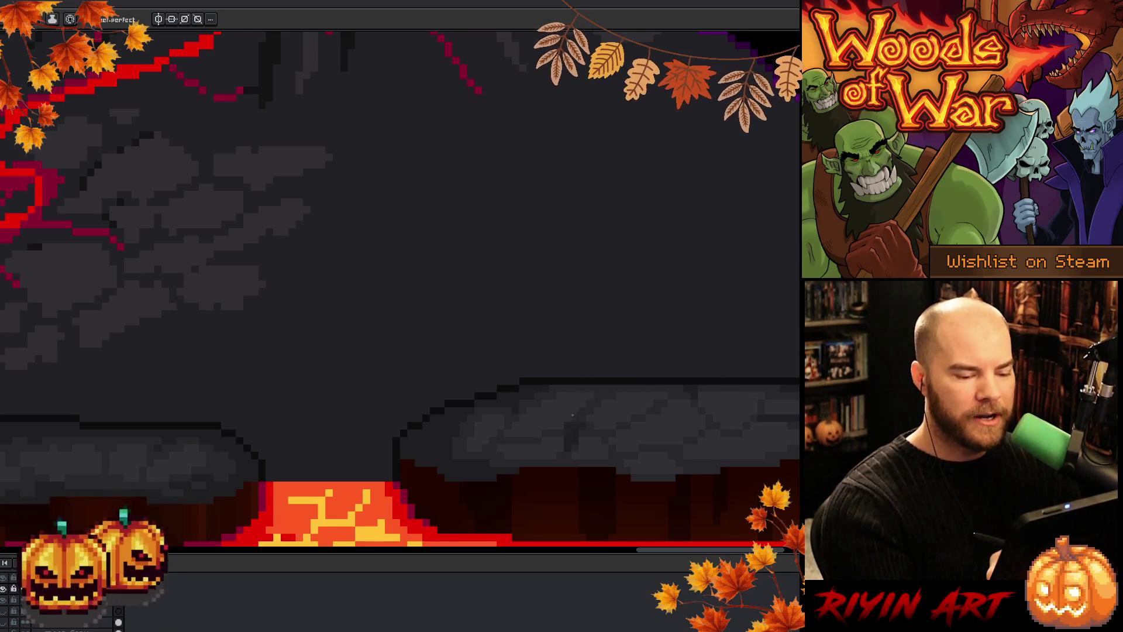
{"action": "key", "text": "alt"}
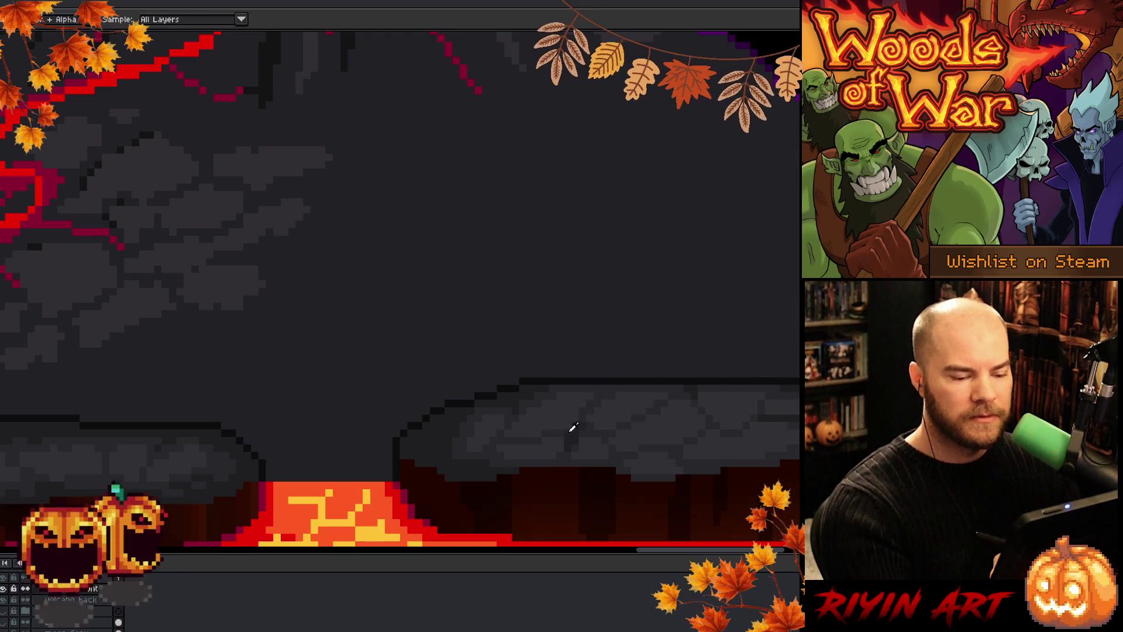
{"action": "left_click", "coordinate": [573, 427], "text": "alt"}
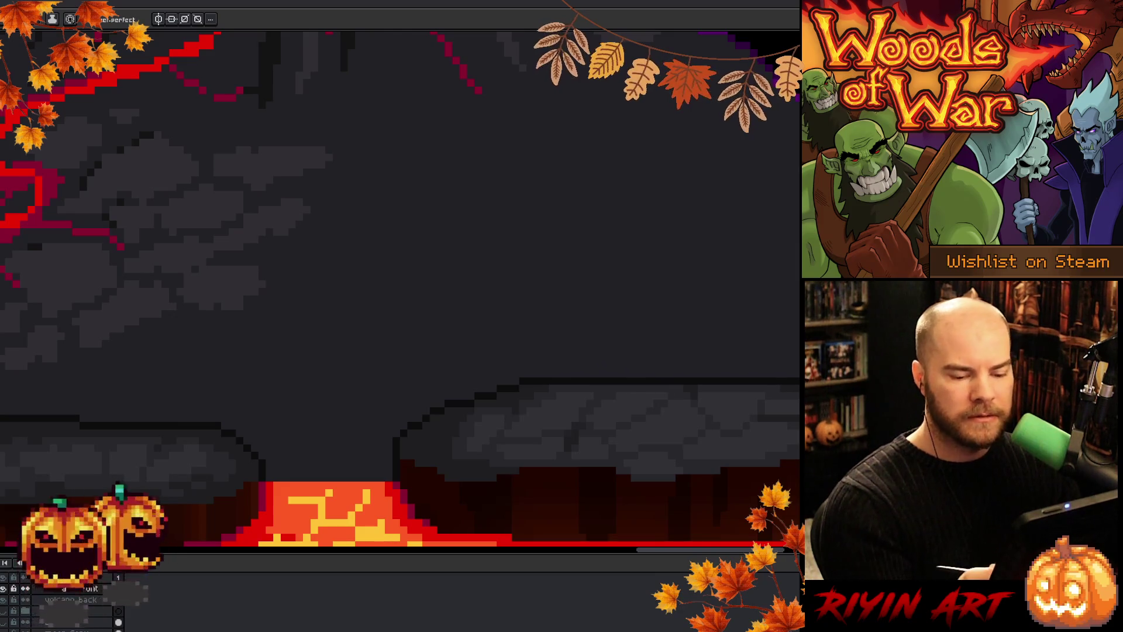
{"action": "key", "text": "alt"}
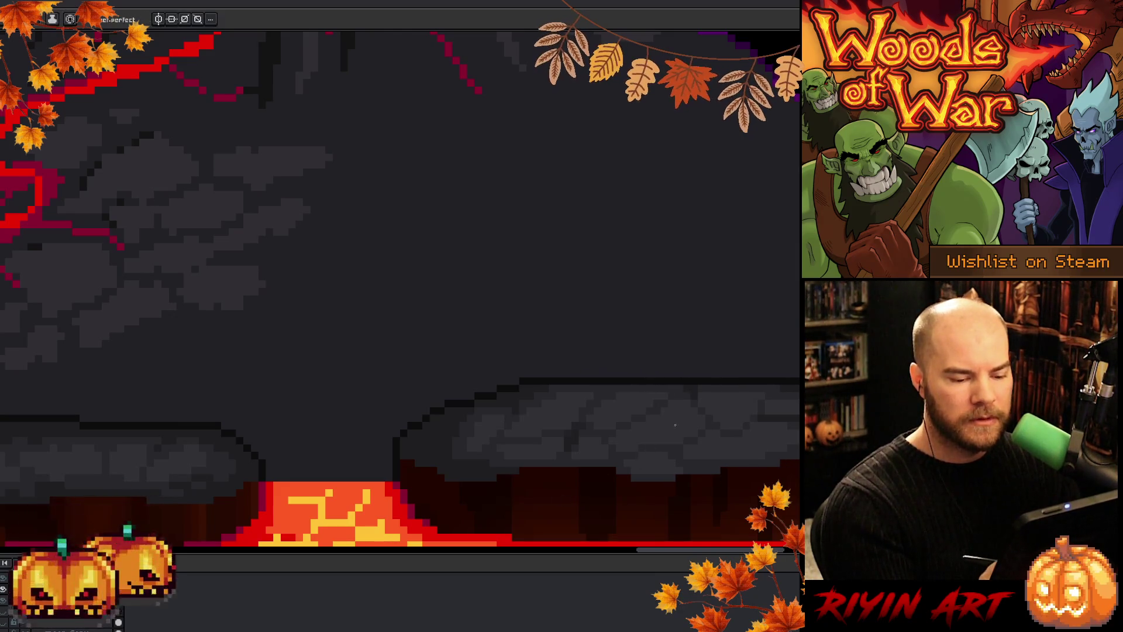